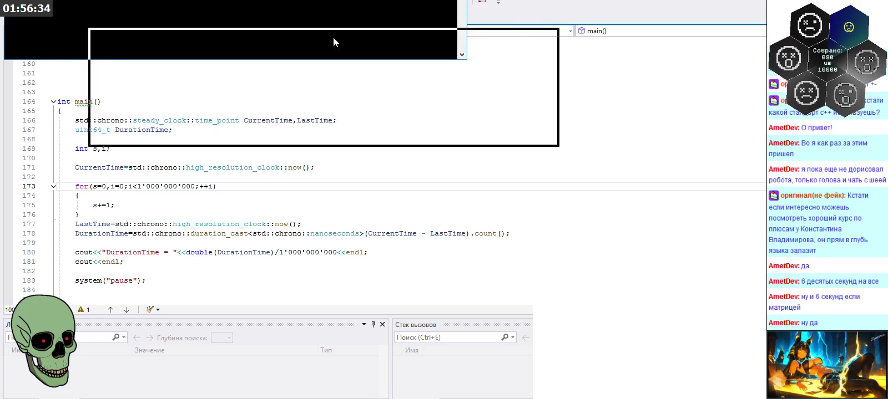
- Enlarge the console showing DurationTime = 1.84467e+10, then close it to end debugging
{"action": "left_click_drag", "start_coordinate": [354, 152], "coordinate": [359, 245]}
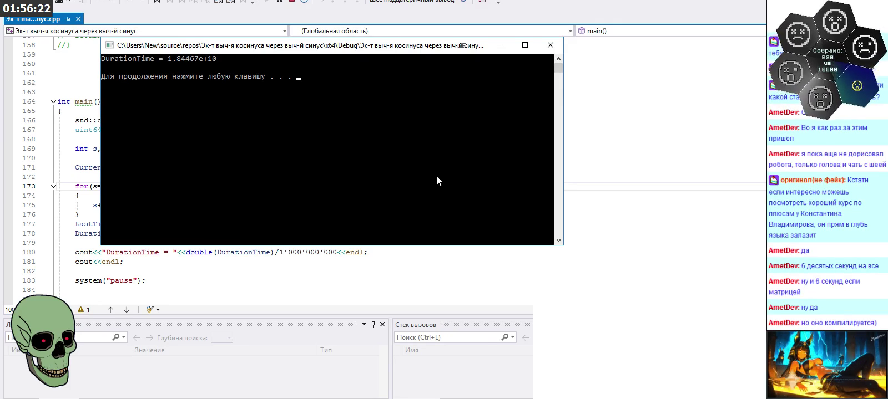
{"action": "left_click", "coordinate": [556, 49]}
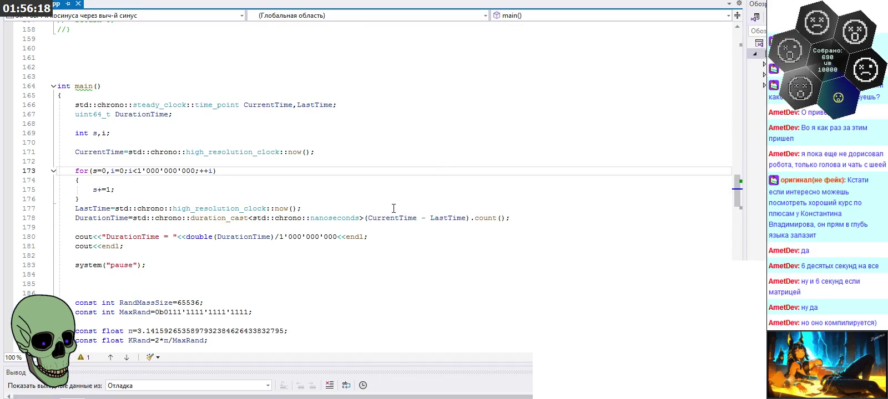
- Change the line 180 divisor to double(1'000'000'000), then rebuild and run with Ctrl+F5
{"action": "double_click", "coordinate": [199, 237]}
{"action": "key", "text": "ctrl+c"}
{"action": "left_click", "coordinate": [281, 237]}
{"action": "key", "text": "ctrl+v"}
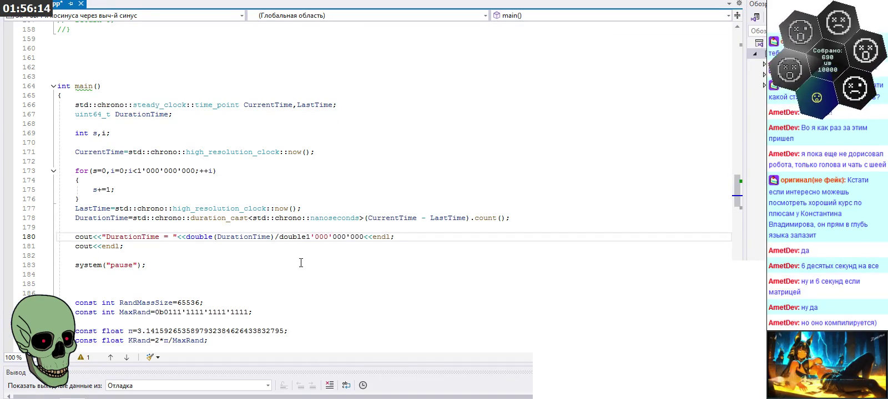
{"action": "type", "text": "("}
{"action": "left_click", "coordinate": [367, 238]}
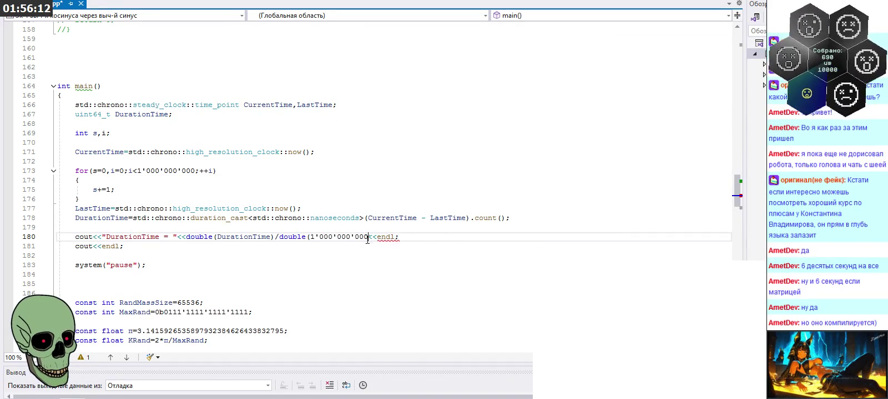
{"action": "type", "text": ")"}
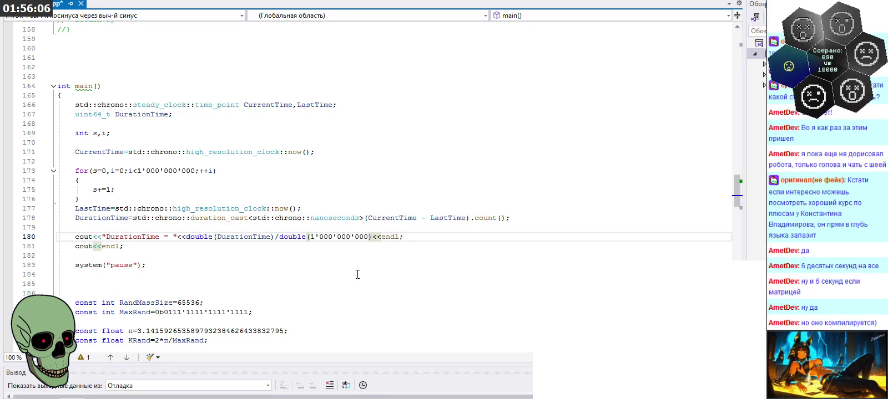
{"action": "key", "text": "ctrl+F5"}
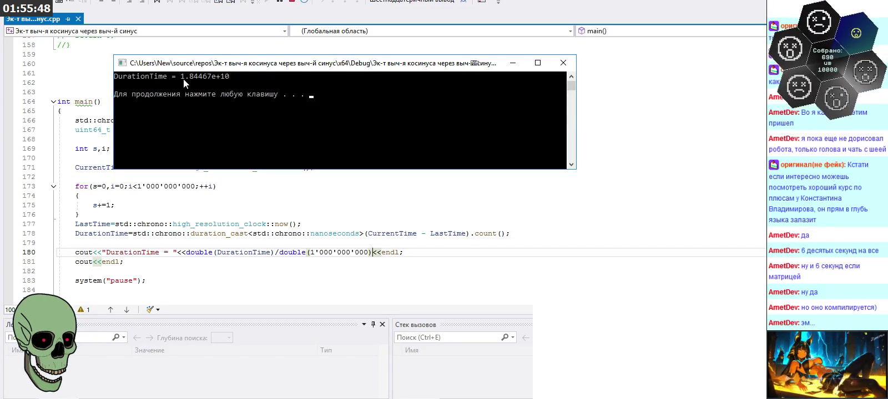
- Select the printed DurationTime value, close the console, and highlight line 171's CurrentTime assignment
{"action": "left_click_drag", "start_coordinate": [178, 77], "coordinate": [233, 78]}
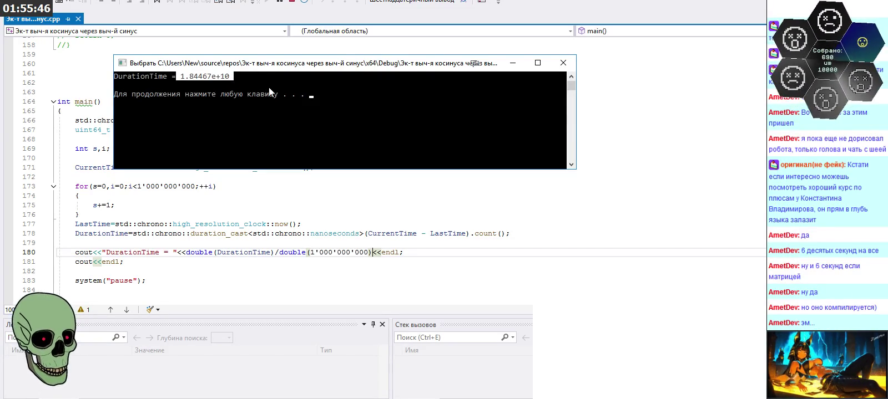
{"action": "left_click", "coordinate": [563, 65]}
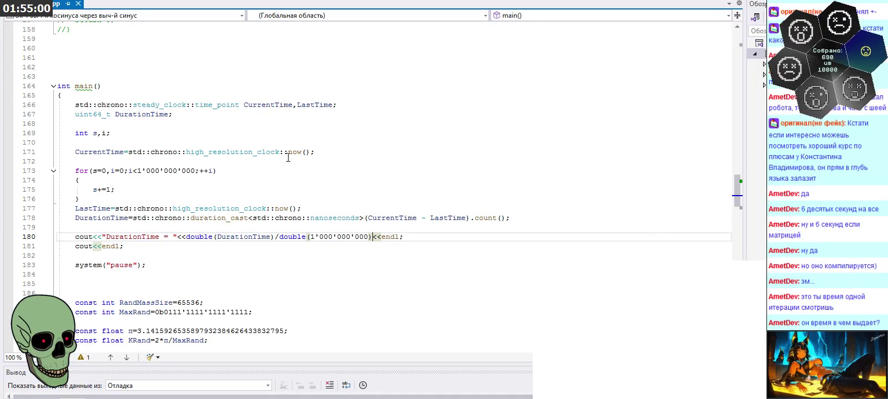
{"action": "left_click_drag", "start_coordinate": [324, 153], "coordinate": [64, 153]}
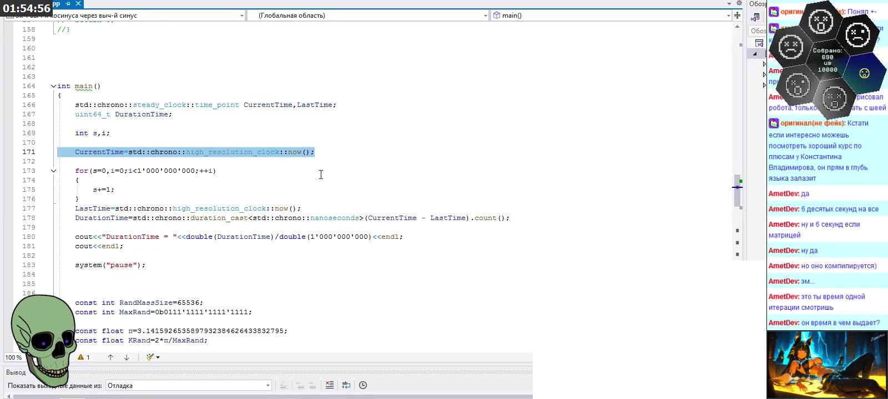
{"action": "left_click", "coordinate": [325, 209]}
{"action": "scroll", "coordinate": [325, 209], "scroll_direction": "down", "scroll_amount": 5}
{"action": "scroll", "coordinate": [327, 209], "scroll_direction": "down", "scroll_amount": 1}
{"action": "scroll", "coordinate": [333, 210], "scroll_direction": "down", "scroll_amount": 5}
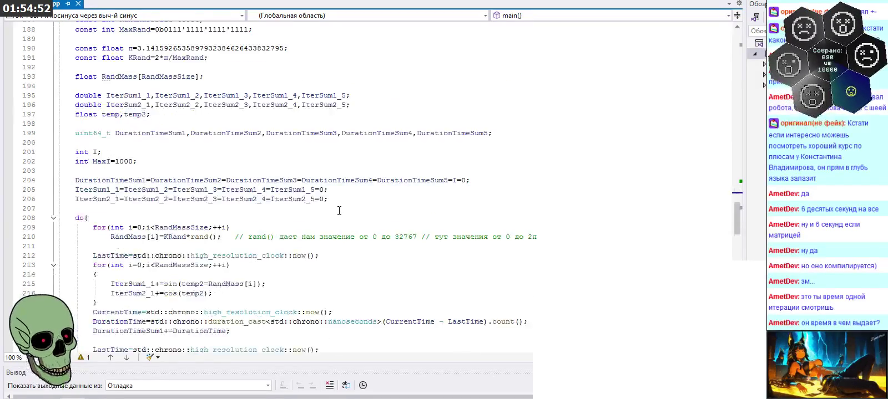
{"action": "scroll", "coordinate": [339, 210], "scroll_direction": "down", "scroll_amount": 2}
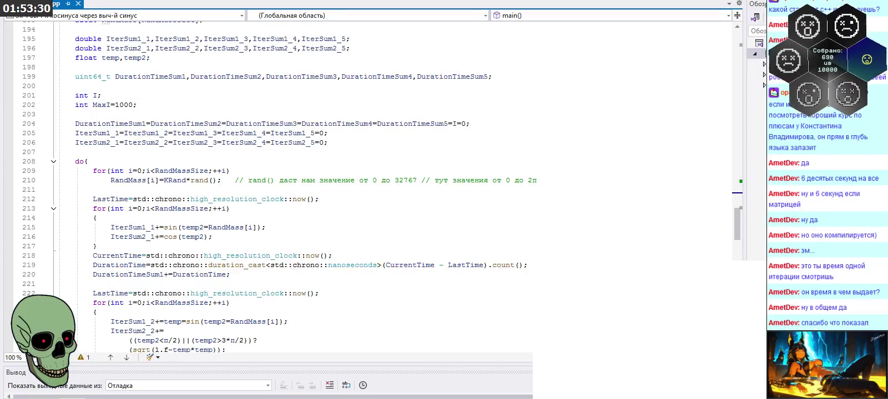
{"action": "scroll", "coordinate": [224, 191], "scroll_direction": "up", "scroll_amount": 4}
{"action": "scroll", "coordinate": [282, 191], "scroll_direction": "up", "scroll_amount": 3}
{"action": "scroll", "coordinate": [284, 191], "scroll_direction": "up", "scroll_amount": 5}
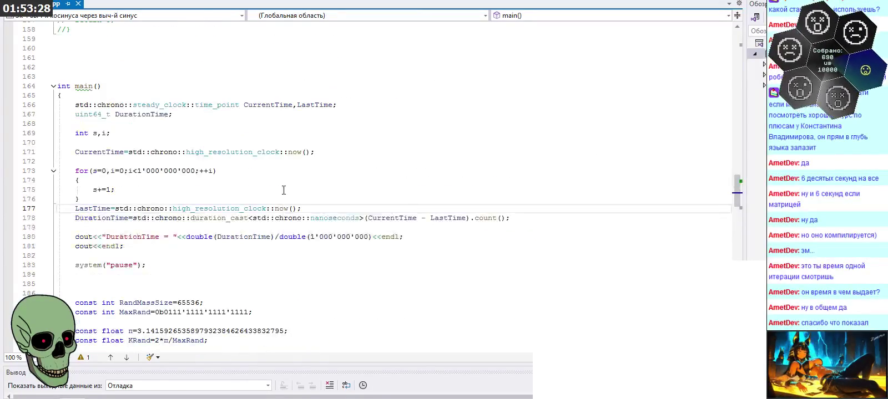
{"action": "double_click", "coordinate": [327, 218]}
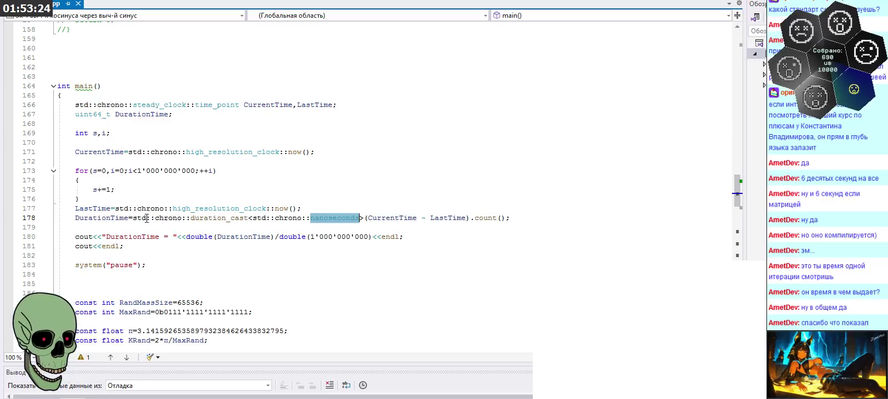
- Swap CurrentTime and LastTime on line 178 so it computes LastTime - CurrentTime
{"action": "left_click_drag", "start_coordinate": [146, 220], "coordinate": [281, 218]}
{"action": "left_click_drag", "start_coordinate": [359, 218], "coordinate": [192, 218]}
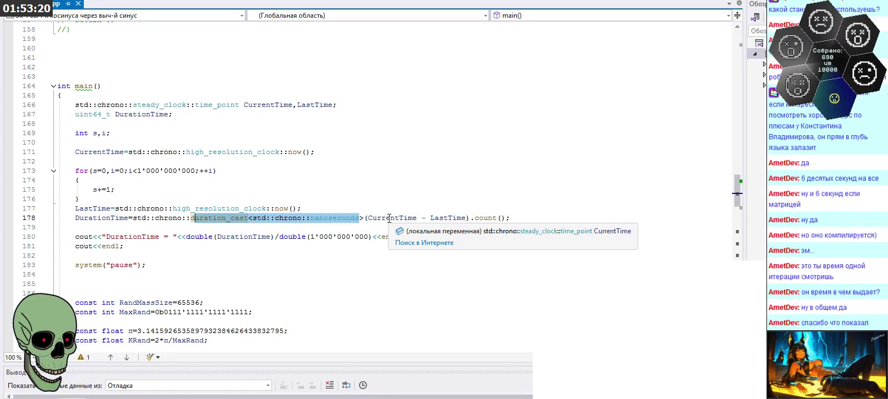
{"action": "double_click", "coordinate": [98, 209]}
{"action": "key", "text": "ctrl+c"}
{"action": "double_click", "coordinate": [391, 218]}
{"action": "key", "text": "ctrl+v"}
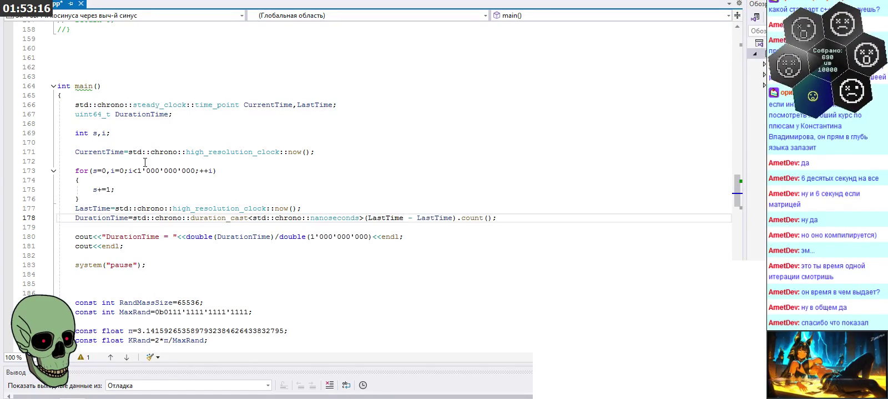
{"action": "double_click", "coordinate": [99, 152]}
{"action": "key", "text": "ctrl+c"}
{"action": "double_click", "coordinate": [435, 218]}
{"action": "key", "text": "ctrl+v"}
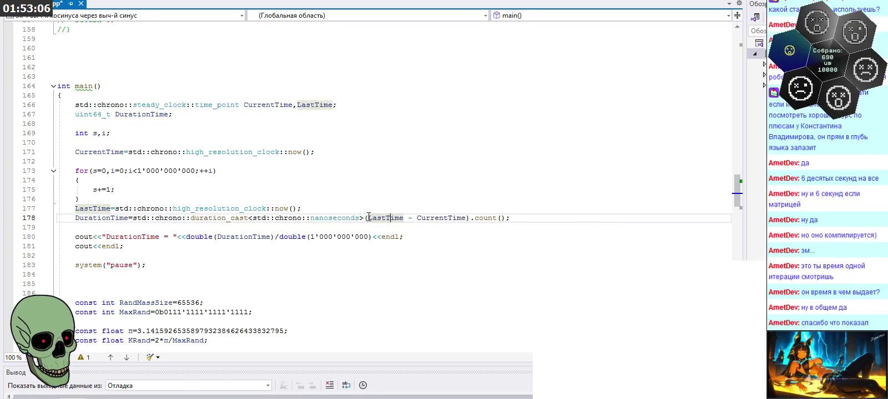
- Review the reversed subtraction on line 178, then rebuild and run with Ctrl+F5
{"action": "left_click_drag", "start_coordinate": [366, 218], "coordinate": [470, 218]}
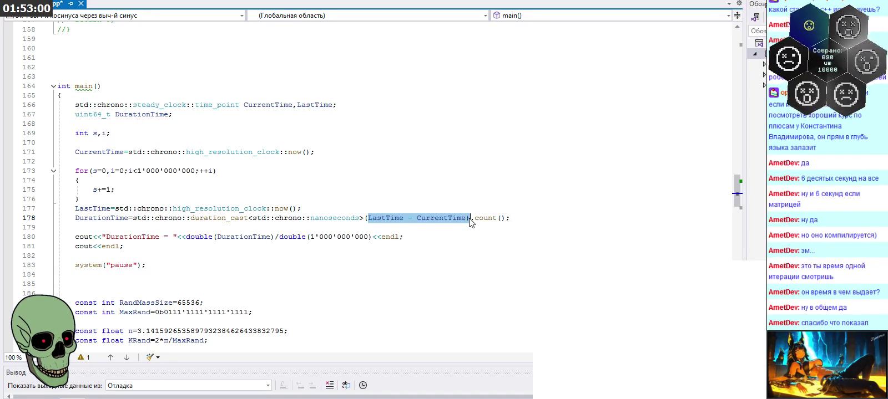
{"action": "left_click", "coordinate": [469, 219]}
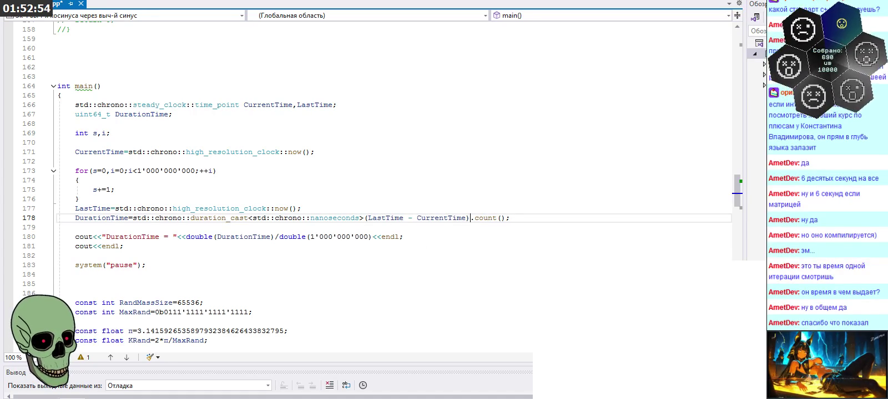
{"action": "key", "text": "ctrl+F5"}
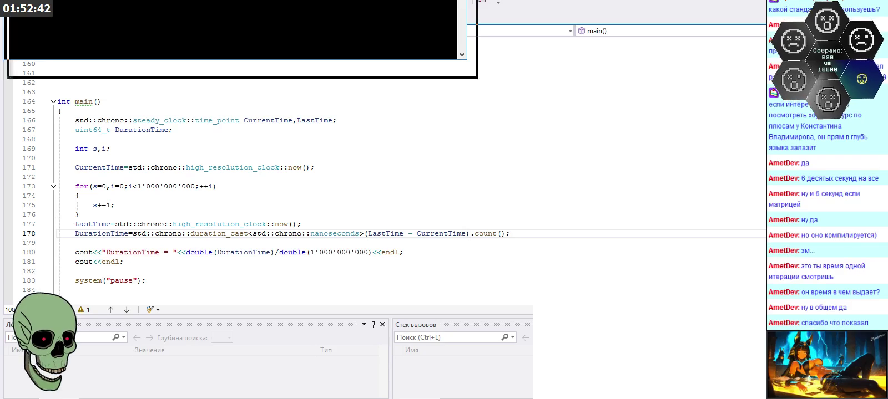
- Enlarge the new console output, read it, and close it
{"action": "left_click_drag", "start_coordinate": [306, 150], "coordinate": [314, 271]}
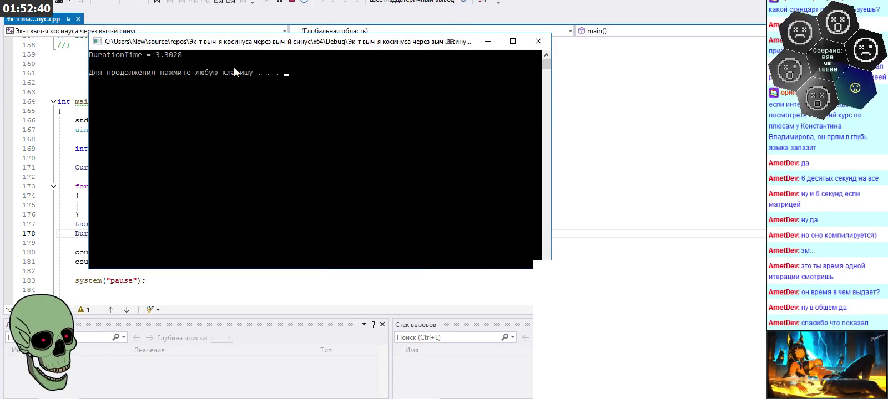
{"action": "left_click", "coordinate": [537, 41]}
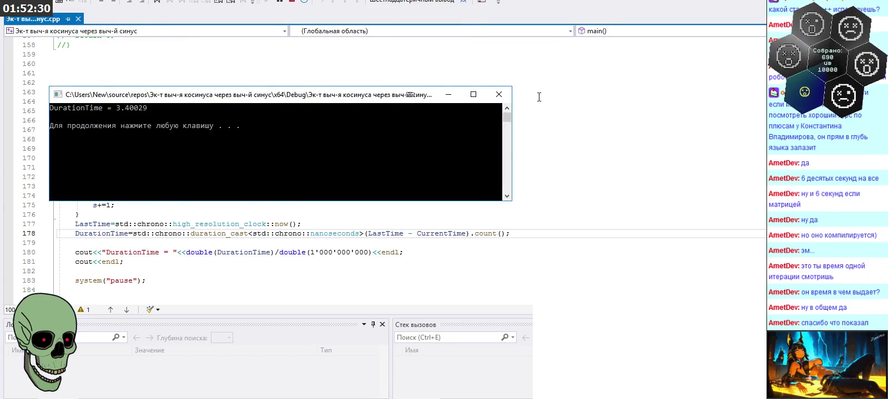
{"action": "left_click", "coordinate": [498, 94]}
- Run the program again with F5, dismiss its output, and show the desktop
{"action": "key", "text": "F5"}
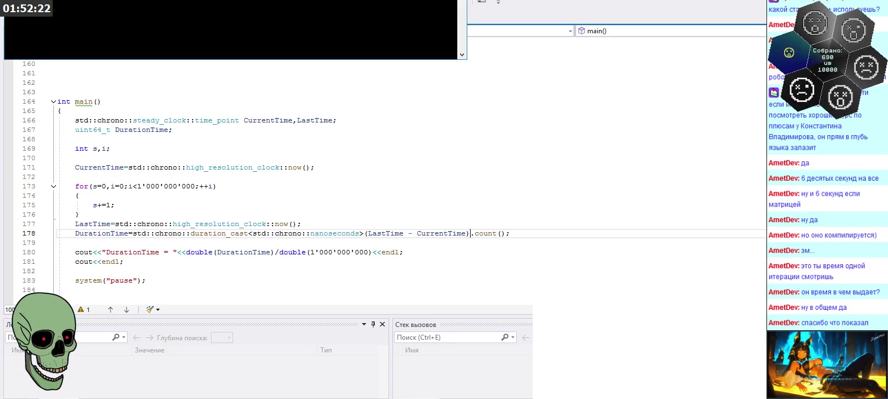
{"action": "key", "text": "Return"}
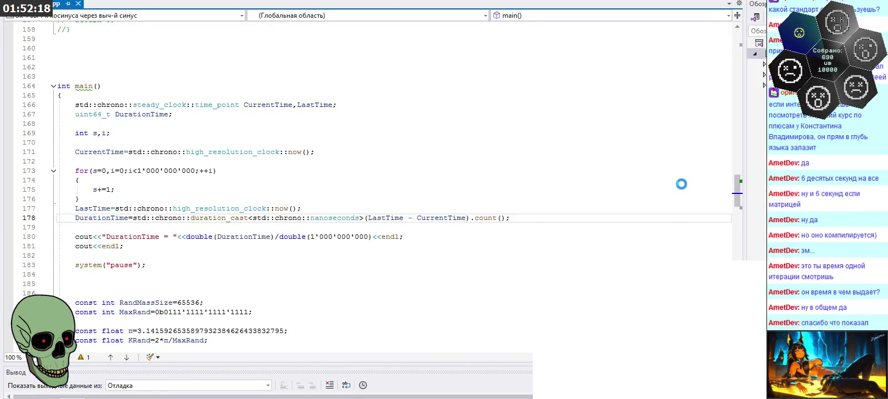
{"action": "key", "text": "super+d"}
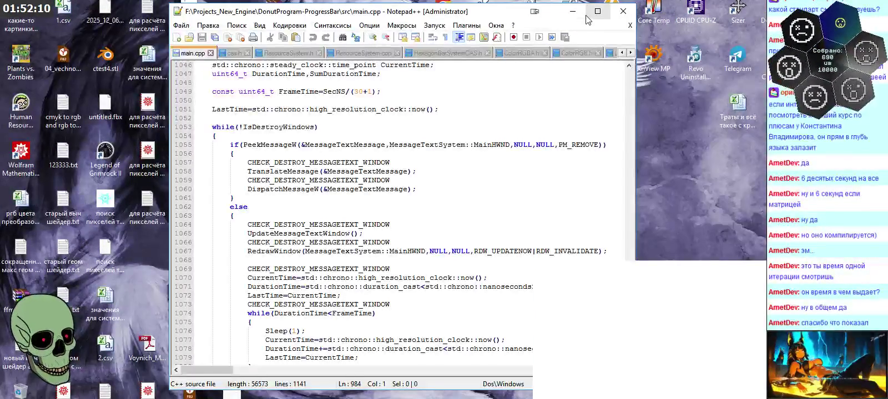
- Bring Notepad++ back full screen and switch to the nVidia_acos / invSqrt file
{"action": "key", "text": "F11"}
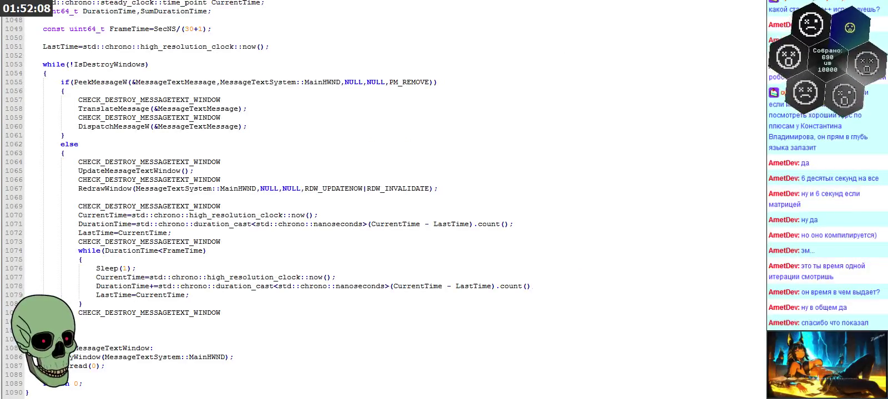
{"action": "key", "text": "ctrl+Tab"}
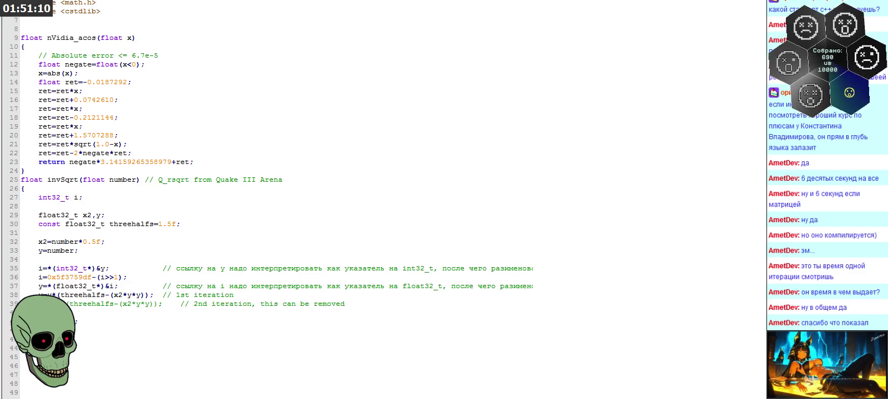
- Switch to the cosine-experiment source tab and scroll down to main()'s timing loop near line 165
{"action": "key", "text": "ctrl+Tab"}
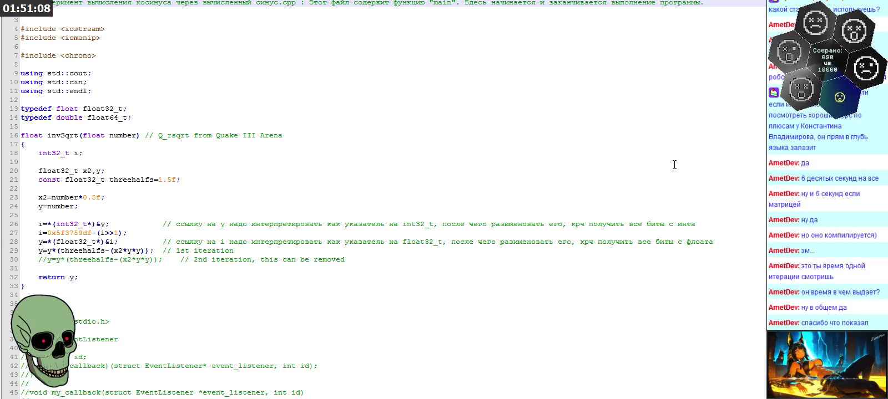
{"action": "scroll", "coordinate": [530, 158], "scroll_direction": "down", "scroll_amount": 13}
{"action": "scroll", "coordinate": [540, 147], "scroll_direction": "down", "scroll_amount": 18}
{"action": "scroll", "coordinate": [581, 154], "scroll_direction": "down", "scroll_amount": 19}
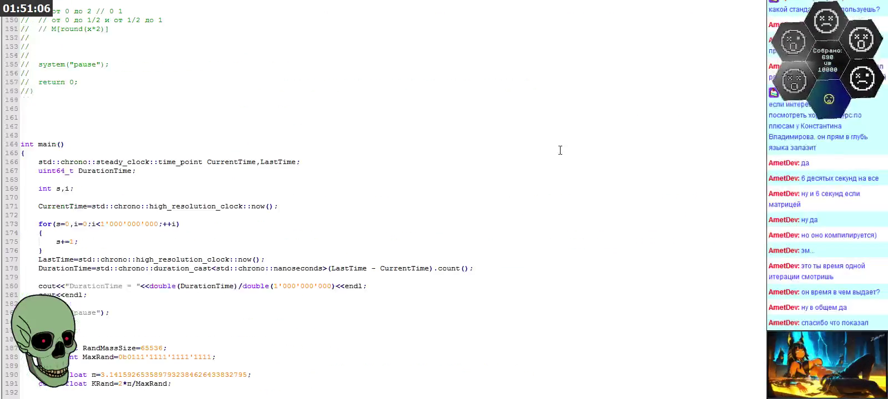
{"action": "scroll", "coordinate": [559, 149], "scroll_direction": "down", "scroll_amount": 5}
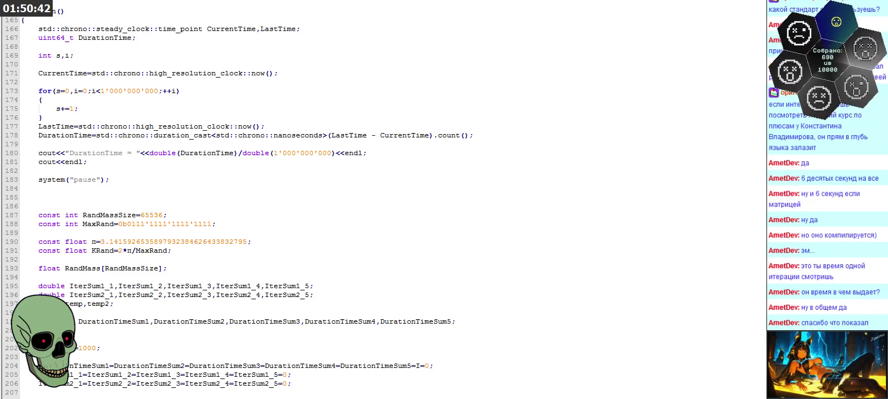
{"action": "key", "text": "F9"}
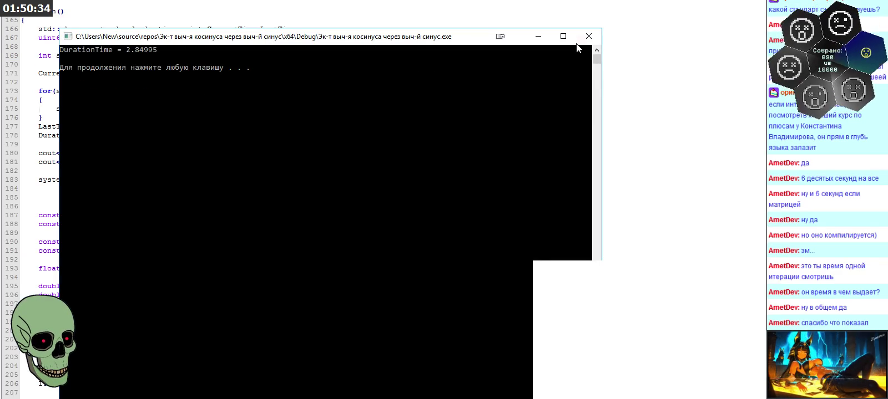
{"action": "left_click", "coordinate": [589, 36]}
{"action": "key", "text": "ctrl+F5"}
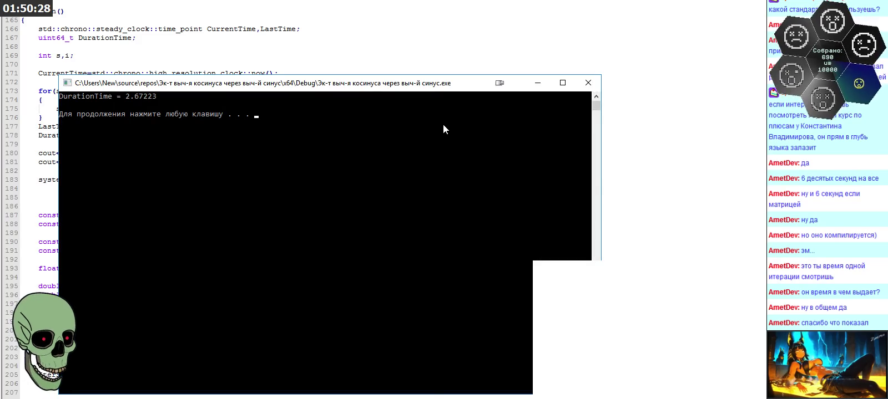
{"action": "key", "text": "Return"}
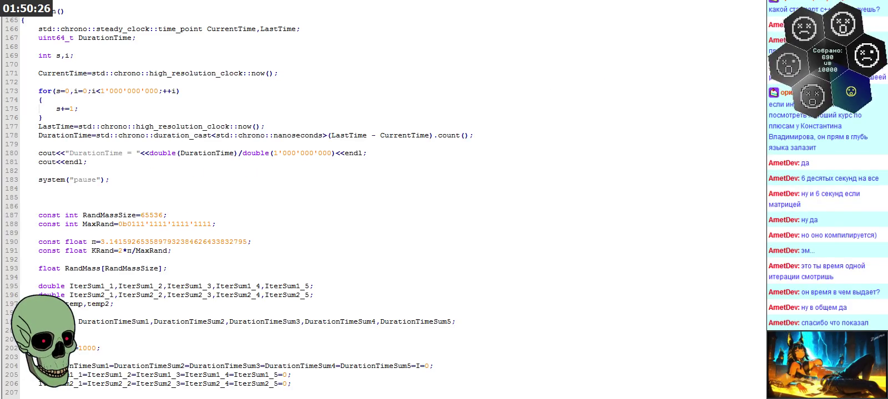
{"action": "key", "text": "ctrl+F5"}
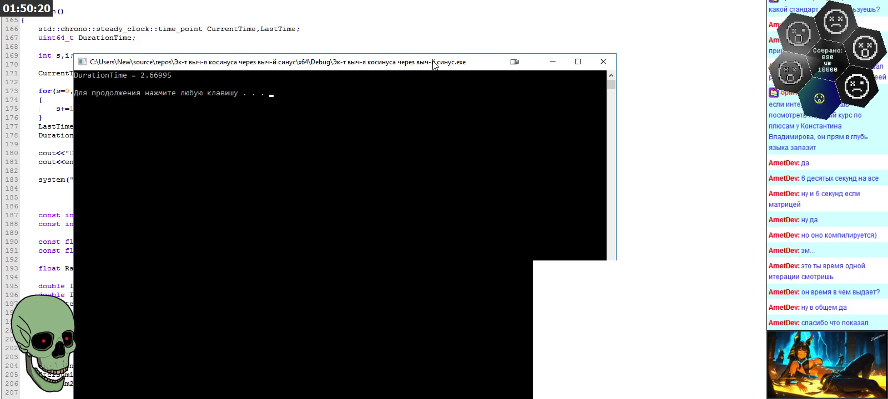
{"action": "key", "text": "Return"}
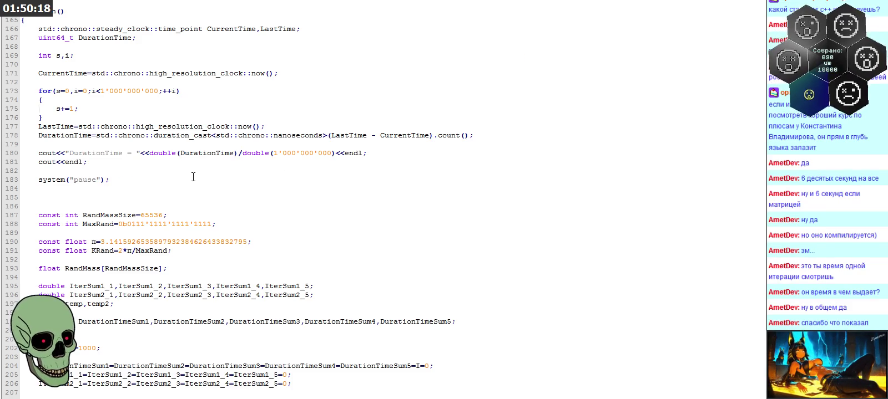
{"action": "left_click", "coordinate": [67, 118]}
{"action": "left_click_drag", "start_coordinate": [67, 117], "coordinate": [34, 92]}
{"action": "left_click", "coordinate": [92, 108]}
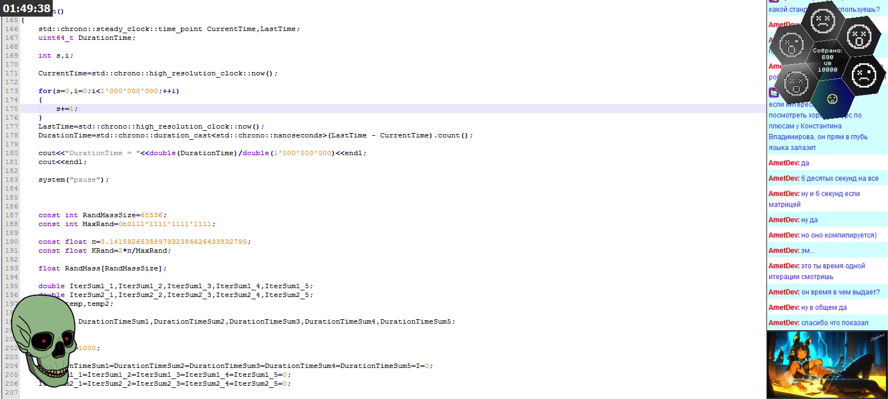
{"action": "scroll", "coordinate": [101, 199], "scroll_direction": "up", "scroll_amount": 1}
{"action": "left_click_drag", "start_coordinate": [110, 207], "coordinate": [23, 55]}
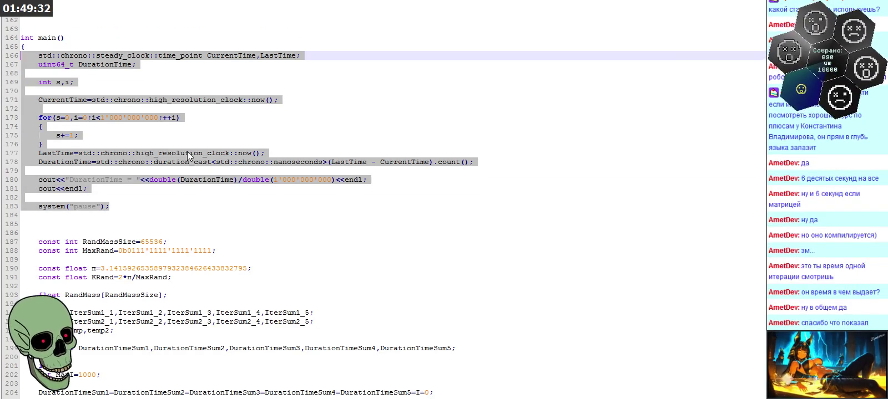
{"action": "left_click", "coordinate": [187, 197]}
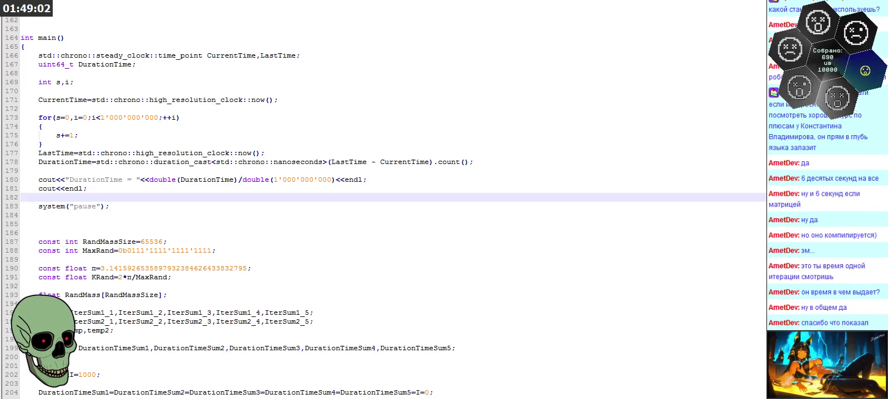
- Set the cosine experiment aside and open 3D_TO_ISOMETRIC2.sln from Visual Studio 2022's recent projects
{"action": "key", "text": "super+d"}
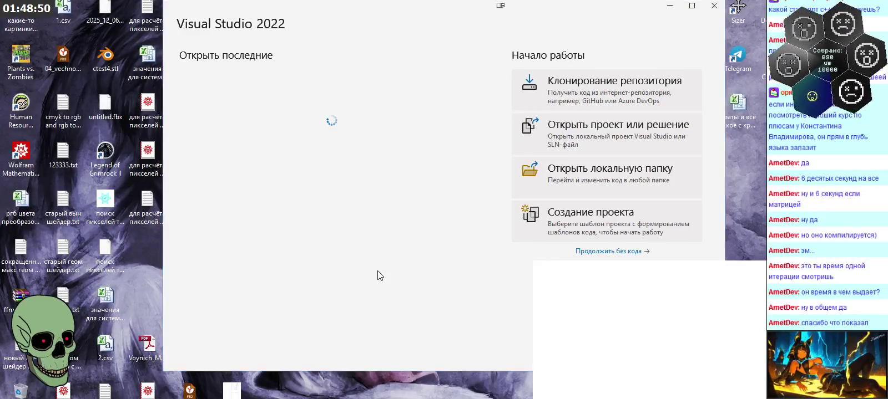
{"action": "left_click", "coordinate": [340, 123]}
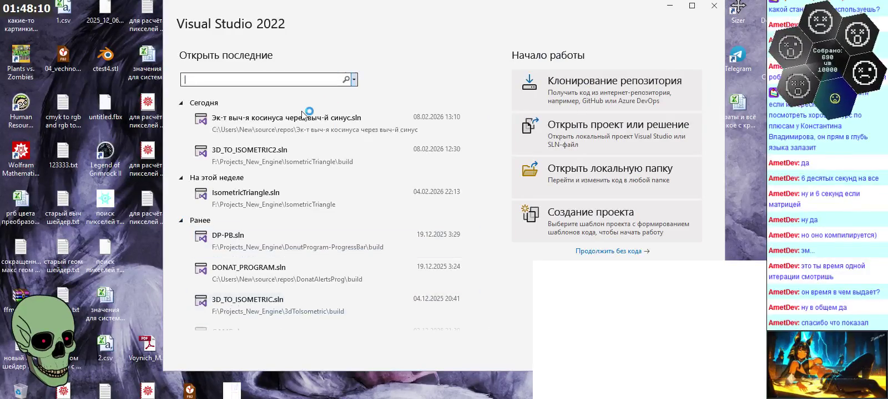
{"action": "left_click", "coordinate": [294, 162]}
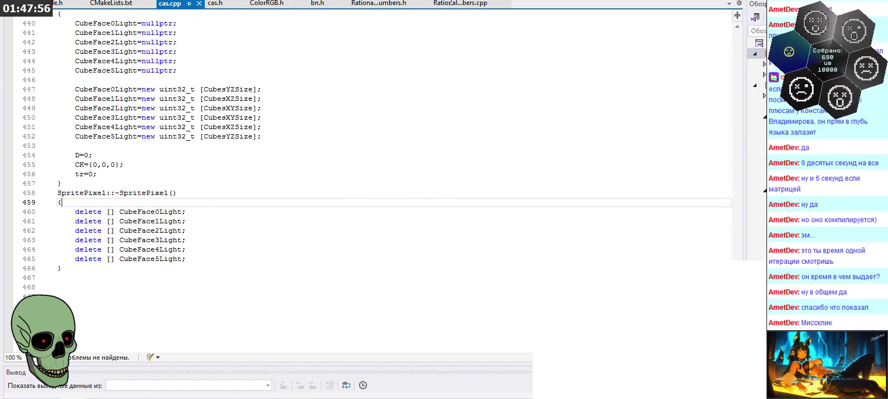
{"action": "scroll", "coordinate": [466, 46], "scroll_direction": "up", "scroll_amount": 6}
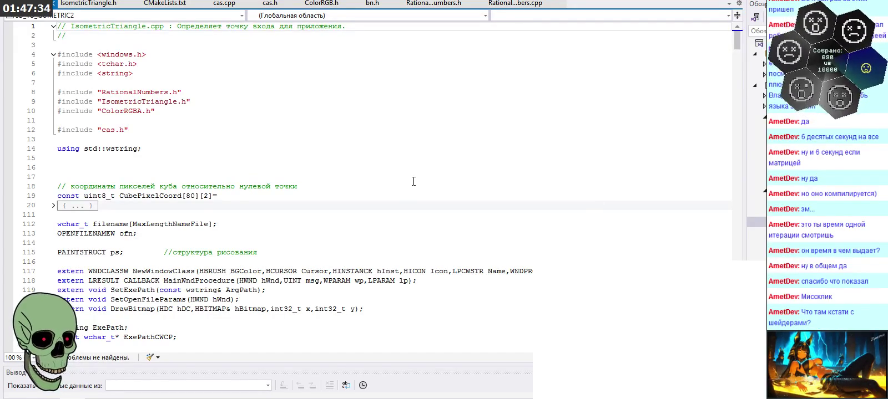
{"action": "left_click_drag", "start_coordinate": [28, 4], "coordinate": [533, 4]}
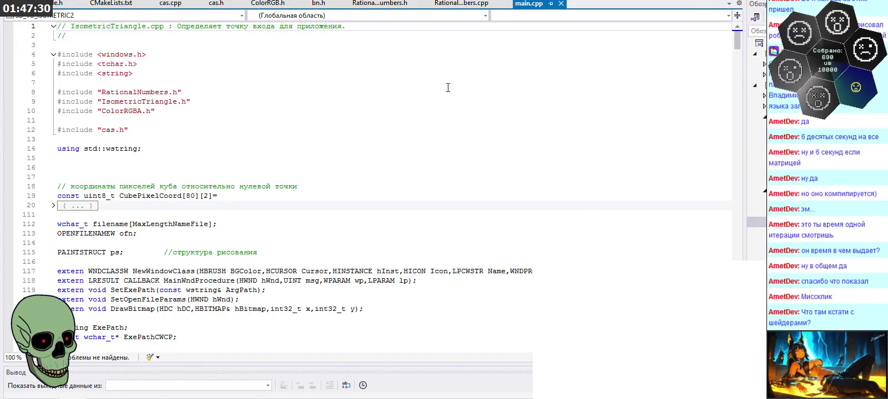
{"action": "scroll", "coordinate": [416, 173], "scroll_direction": "down", "scroll_amount": 5}
{"action": "scroll", "coordinate": [416, 172], "scroll_direction": "down", "scroll_amount": 5}
{"action": "scroll", "coordinate": [417, 161], "scroll_direction": "down", "scroll_amount": 6}
{"action": "scroll", "coordinate": [417, 158], "scroll_direction": "down", "scroll_amount": 8}
{"action": "scroll", "coordinate": [416, 157], "scroll_direction": "down", "scroll_amount": 8}
{"action": "scroll", "coordinate": [415, 154], "scroll_direction": "down", "scroll_amount": 6}
{"action": "scroll", "coordinate": [413, 153], "scroll_direction": "down", "scroll_amount": 2}
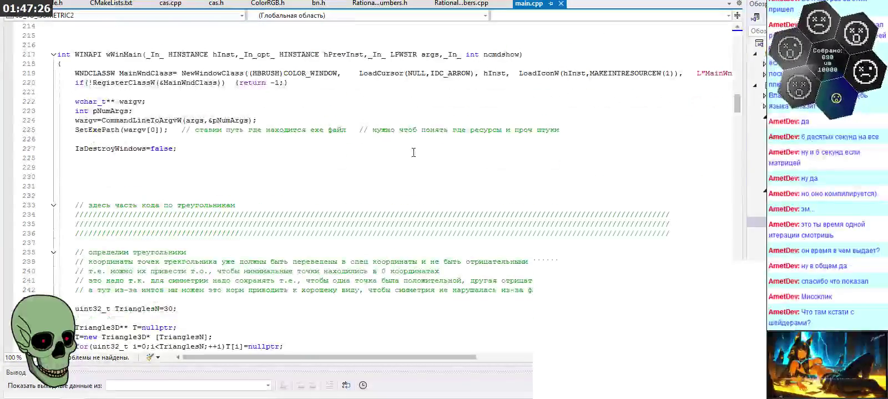
{"action": "scroll", "coordinate": [413, 153], "scroll_direction": "down", "scroll_amount": 4}
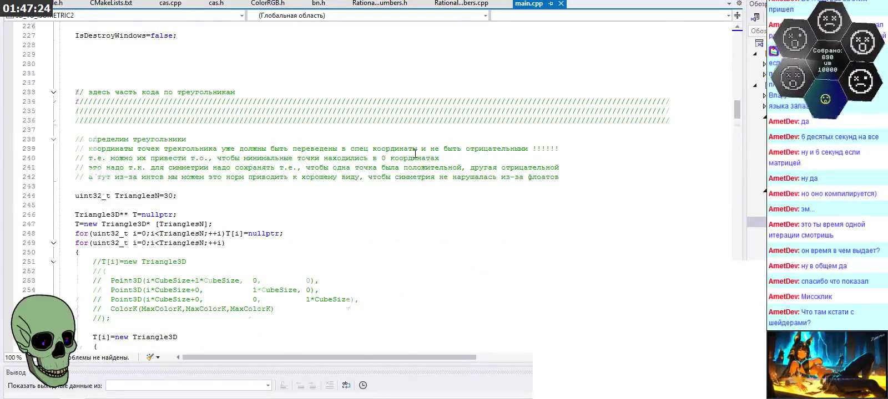
{"action": "scroll", "coordinate": [415, 154], "scroll_direction": "down", "scroll_amount": 5}
{"action": "scroll", "coordinate": [415, 154], "scroll_direction": "down", "scroll_amount": 2}
{"action": "scroll", "coordinate": [414, 154], "scroll_direction": "down", "scroll_amount": 3}
{"action": "scroll", "coordinate": [414, 154], "scroll_direction": "down", "scroll_amount": 5}
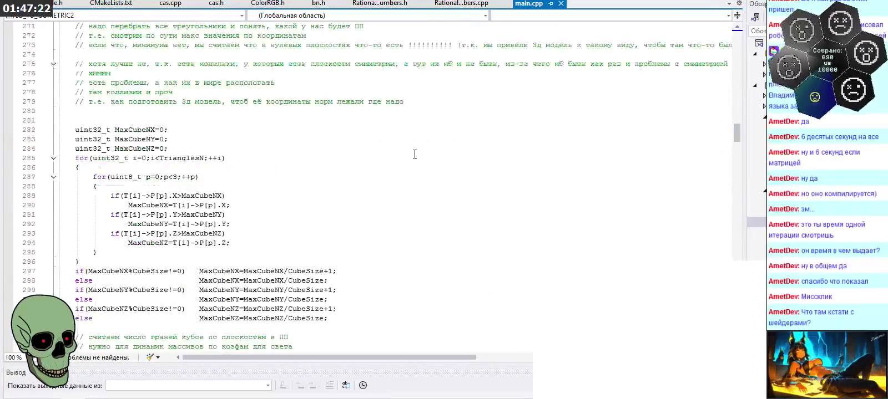
{"action": "scroll", "coordinate": [414, 155], "scroll_direction": "down", "scroll_amount": 5}
{"action": "scroll", "coordinate": [415, 155], "scroll_direction": "up", "scroll_amount": 3}
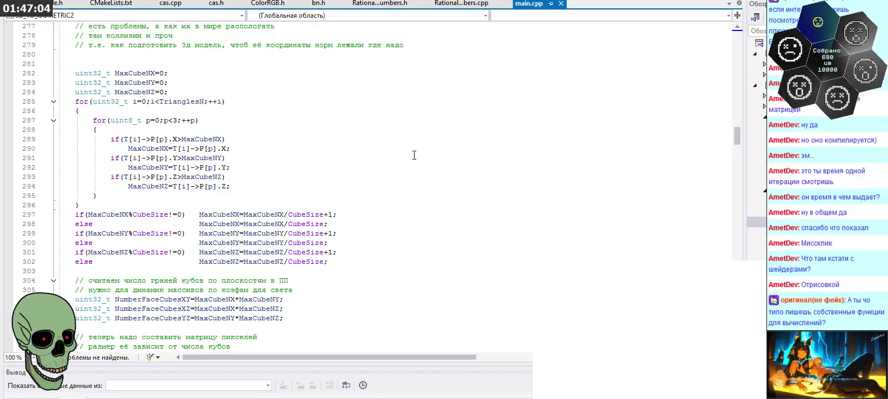
{"action": "scroll", "coordinate": [414, 156], "scroll_direction": "down", "scroll_amount": 1}
{"action": "scroll", "coordinate": [414, 155], "scroll_direction": "up", "scroll_amount": 1}
{"action": "scroll", "coordinate": [416, 154], "scroll_direction": "up", "scroll_amount": 2}
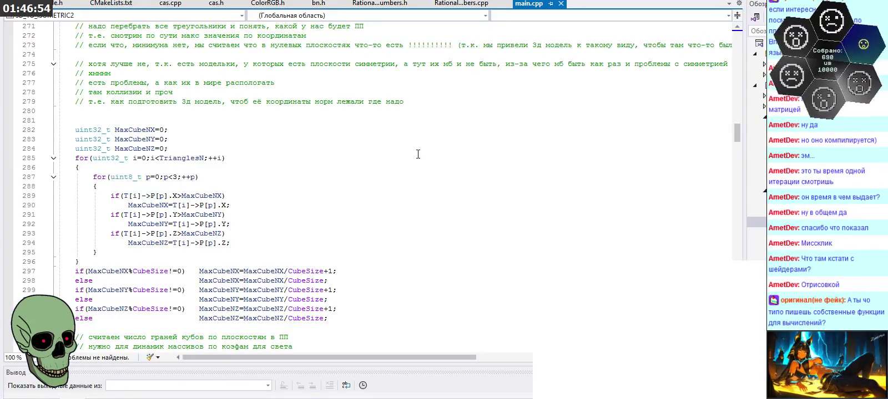
{"action": "scroll", "coordinate": [418, 155], "scroll_direction": "up", "scroll_amount": 5}
{"action": "scroll", "coordinate": [418, 155], "scroll_direction": "down", "scroll_amount": 2}
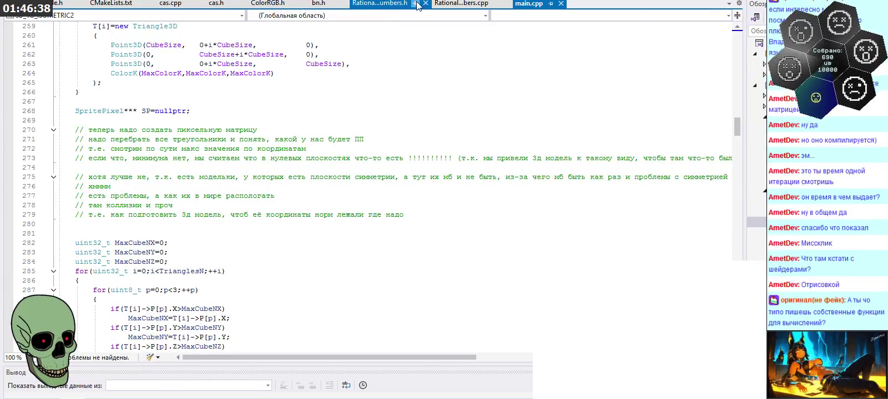
{"action": "left_click", "coordinate": [444, 3]}
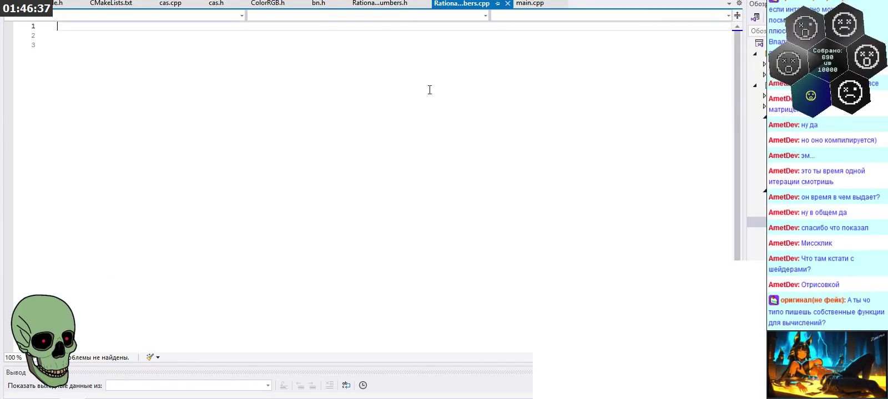
- Open RationalNumbers.h and highlight the ConvLess declaration and its comment
{"action": "left_click", "coordinate": [391, 4]}
{"action": "scroll", "coordinate": [385, 206], "scroll_direction": "down", "scroll_amount": 4}
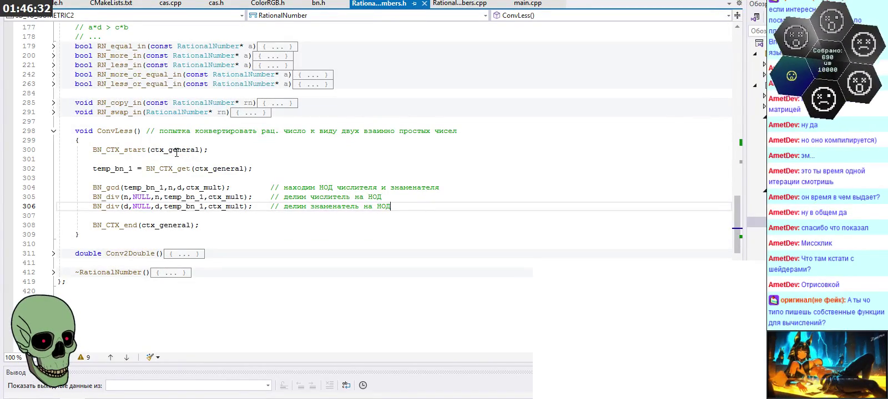
{"action": "left_click_drag", "start_coordinate": [74, 131], "coordinate": [463, 131]}
{"action": "left_click", "coordinate": [465, 131]}
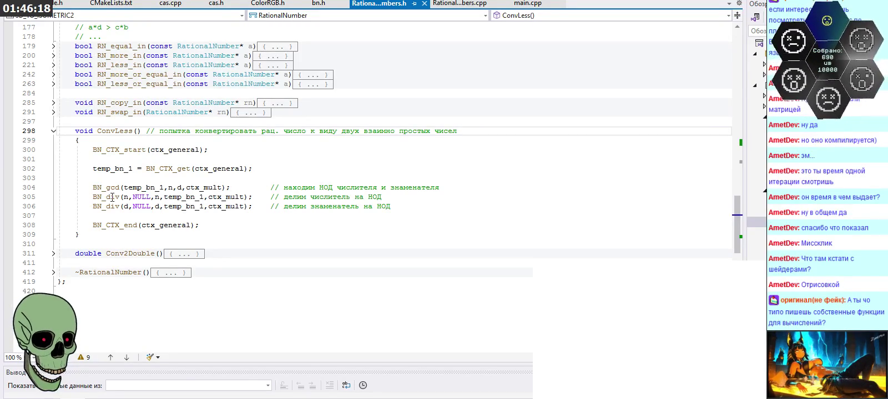
- Select the BN_gcd call and the numerator and denominator division lines in ConvLess
{"action": "left_click_drag", "start_coordinate": [92, 187], "coordinate": [94, 178]}
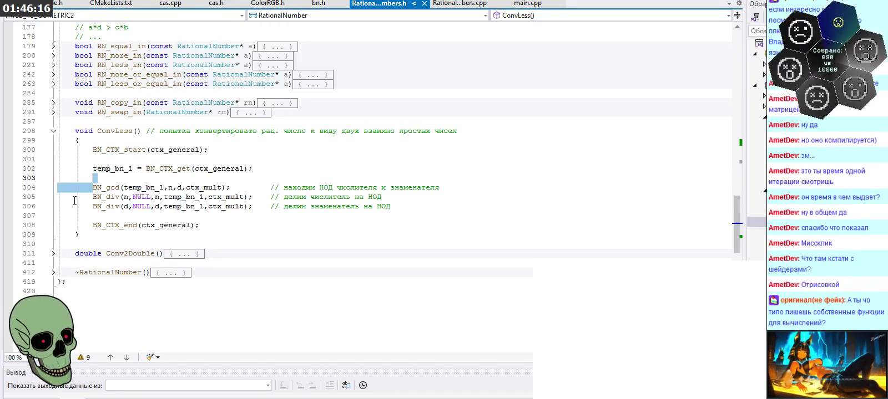
{"action": "mouse_move", "coordinate": [93, 197]}
{"action": "left_mouse_down"}
{"action": "mouse_move", "coordinate": [381, 198]}
{"action": "mouse_move", "coordinate": [92, 206]}
{"action": "left_mouse_up"}
{"action": "left_click", "coordinate": [266, 211]}
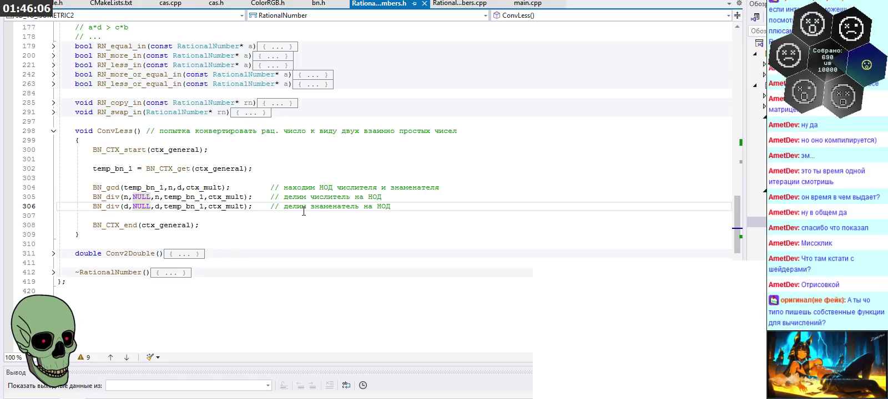
{"action": "mouse_move", "coordinate": [106, 187]}
{"action": "mouse_move", "coordinate": [94, 188]}
{"action": "left_mouse_down"}
{"action": "mouse_move", "coordinate": [416, 191]}
{"action": "mouse_move", "coordinate": [92, 197]}
{"action": "left_mouse_up"}
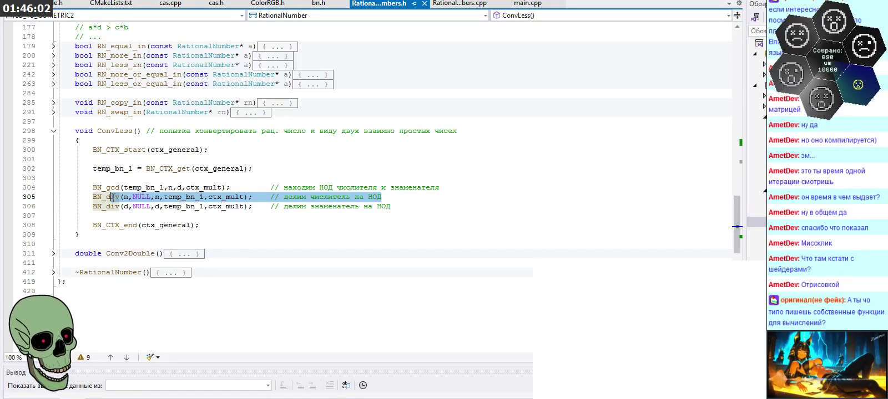
{"action": "left_click", "coordinate": [399, 200]}
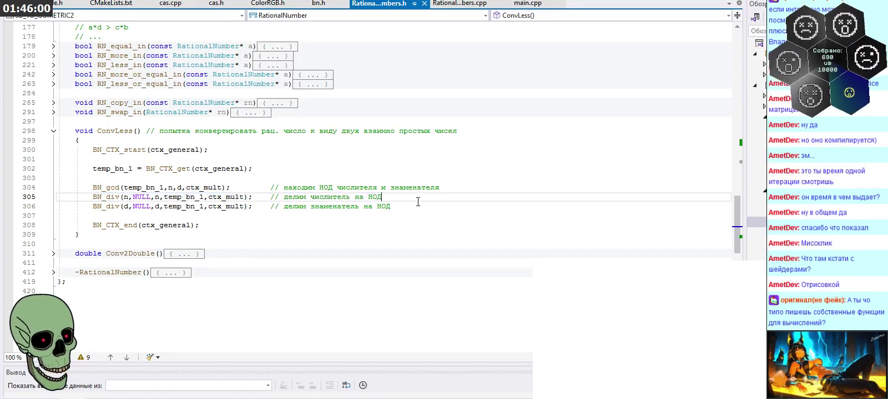
{"action": "left_click_drag", "start_coordinate": [420, 206], "coordinate": [46, 186]}
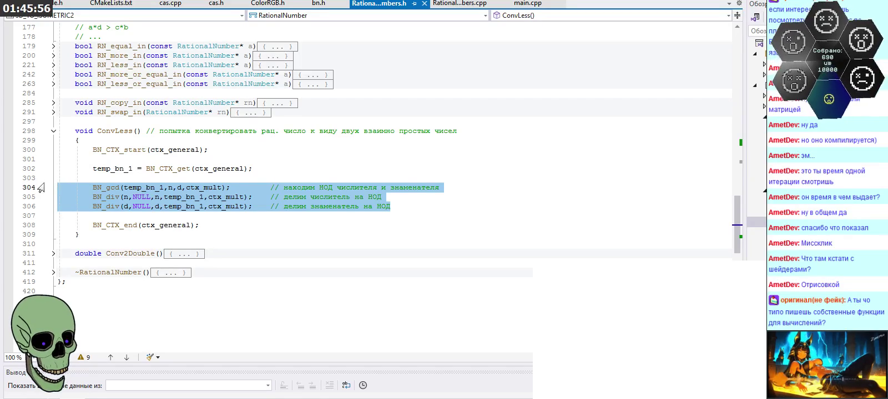
{"action": "left_click", "coordinate": [156, 206]}
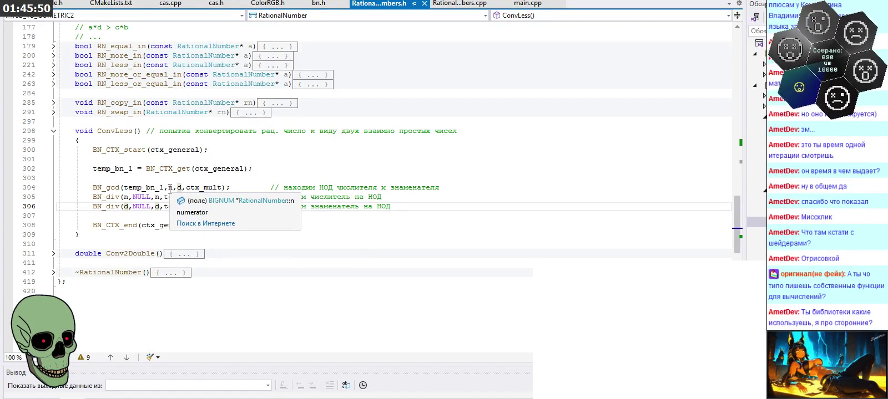
- Check the n argument, ctx_mult uses and temp_bn_1 line, then return to main.cpp and the other editor
{"action": "left_click", "coordinate": [170, 189]}
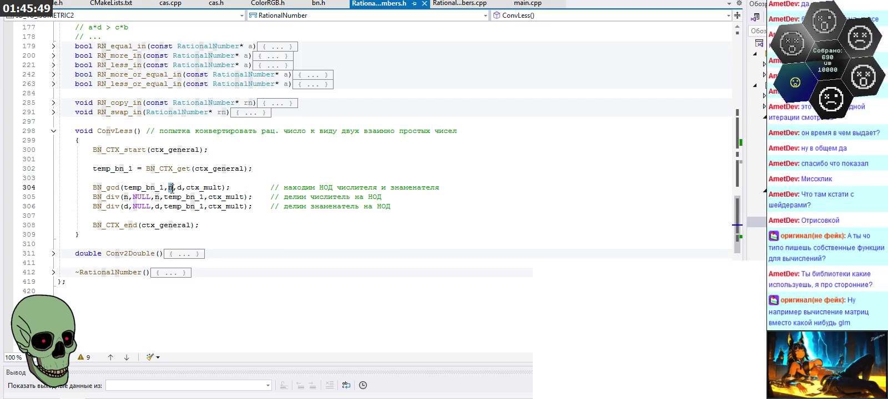
{"action": "left_click", "coordinate": [201, 189]}
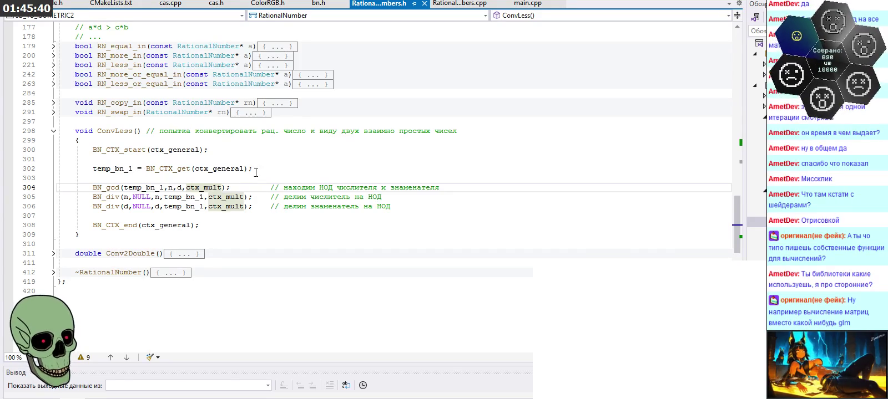
{"action": "left_click", "coordinate": [283, 177]}
{"action": "left_click", "coordinate": [277, 168]}
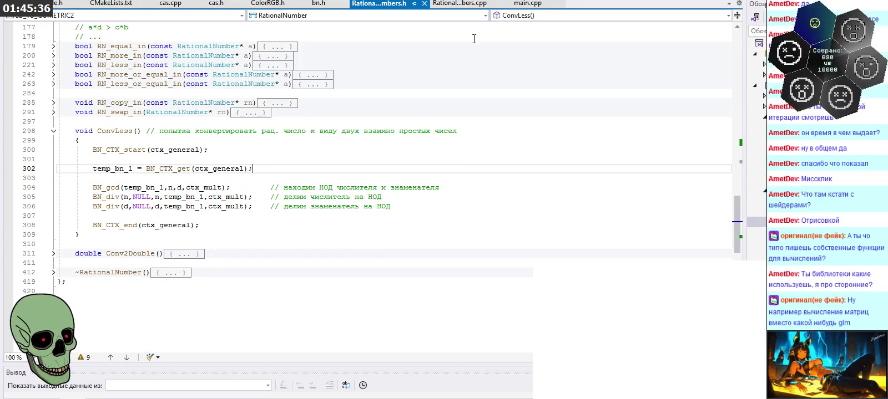
{"action": "mouse_move", "coordinate": [527, 4]}
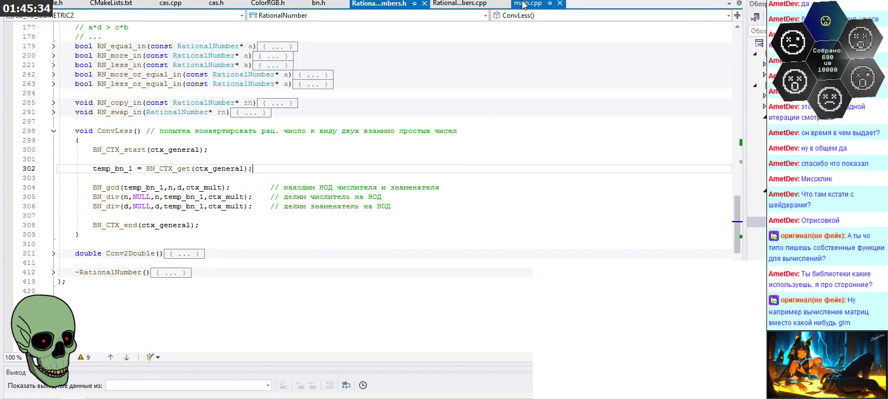
{"action": "left_click", "coordinate": [522, 4]}
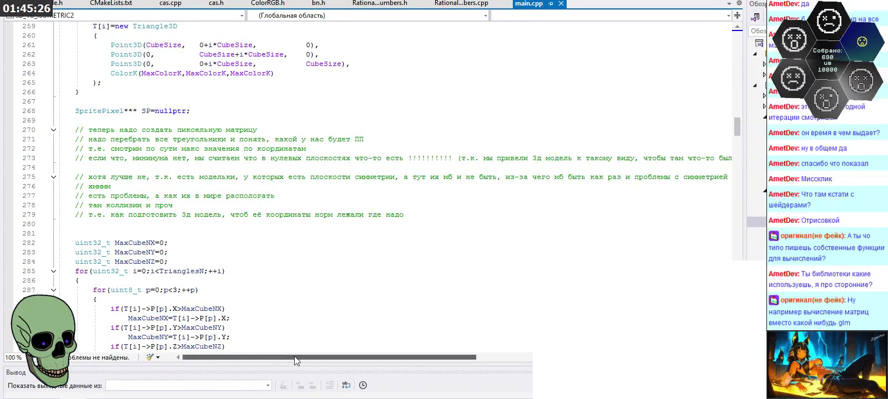
{"action": "left_click", "coordinate": [319, 377]}
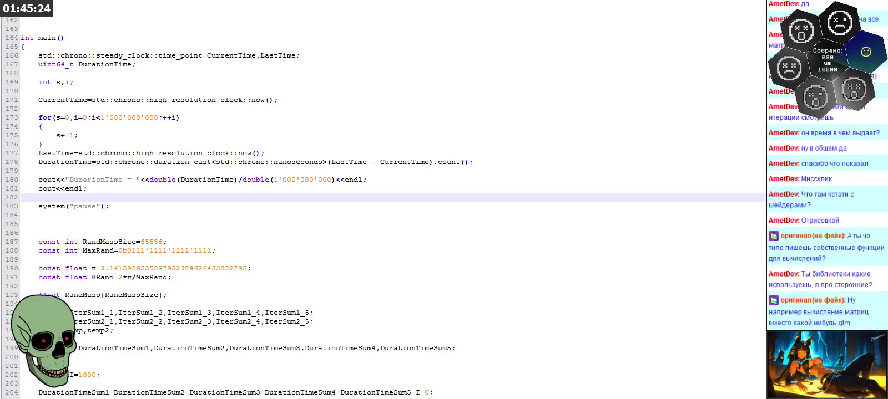
- Show the game's GLFW/glfw3.h include at the top of main.cpp, then jump to the cube depth code near line 2503
{"action": "key", "text": "alt+Tab"}
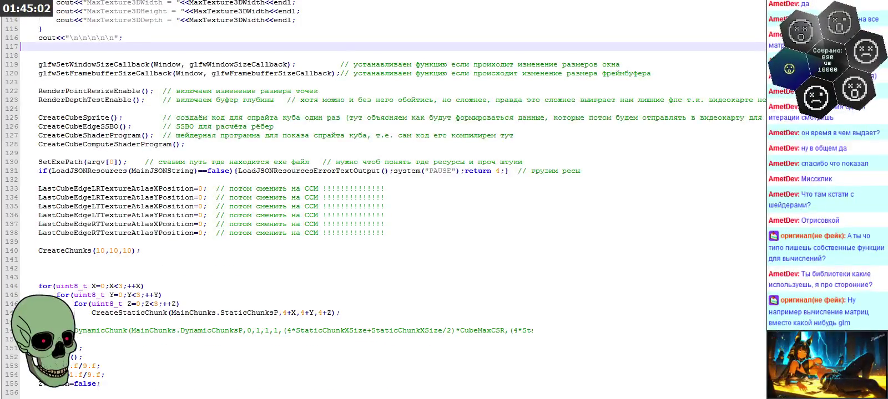
{"action": "key", "text": "ctrl+Home"}
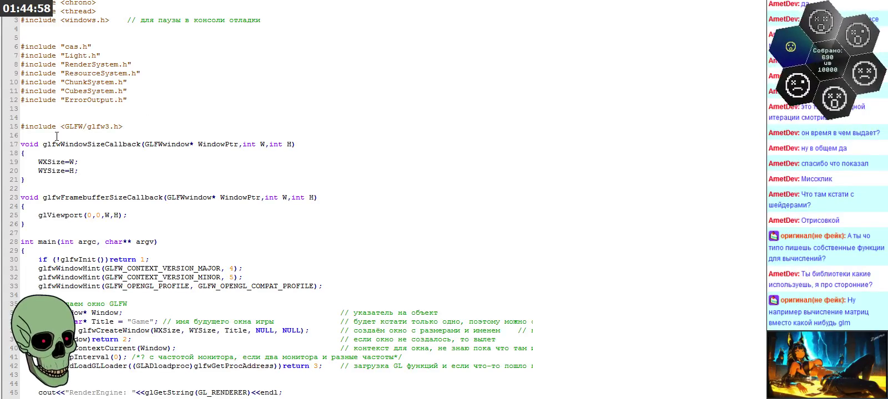
{"action": "left_click_drag", "start_coordinate": [64, 127], "coordinate": [137, 128]}
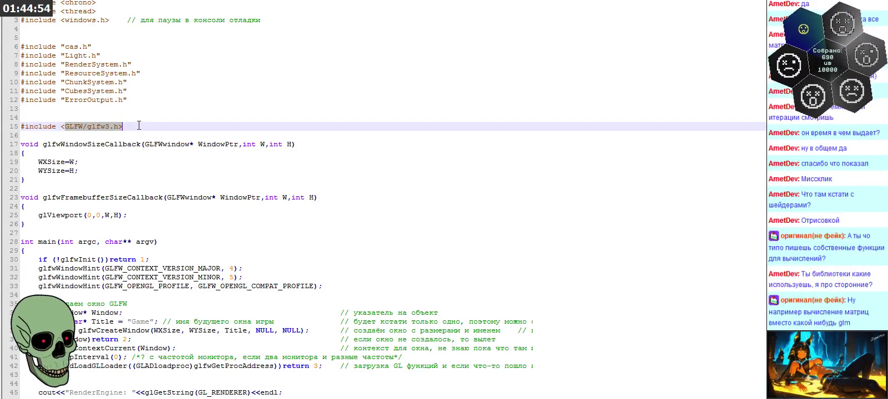
{"action": "left_click", "coordinate": [139, 126]}
{"action": "left_click_drag", "start_coordinate": [138, 126], "coordinate": [64, 127]}
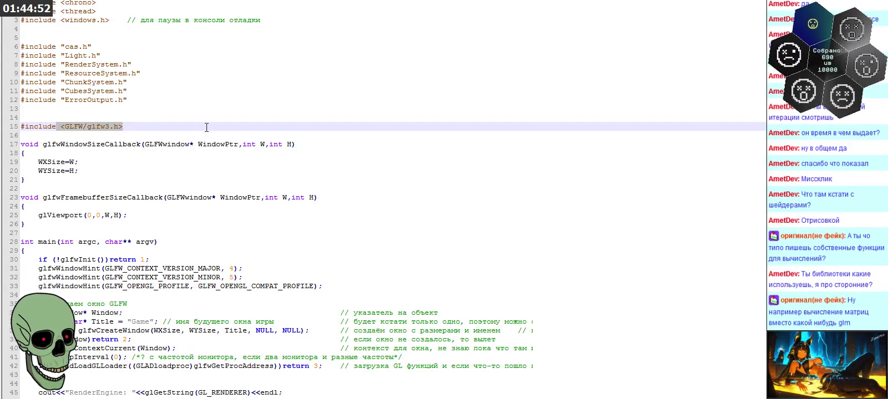
{"action": "left_click", "coordinate": [207, 128]}
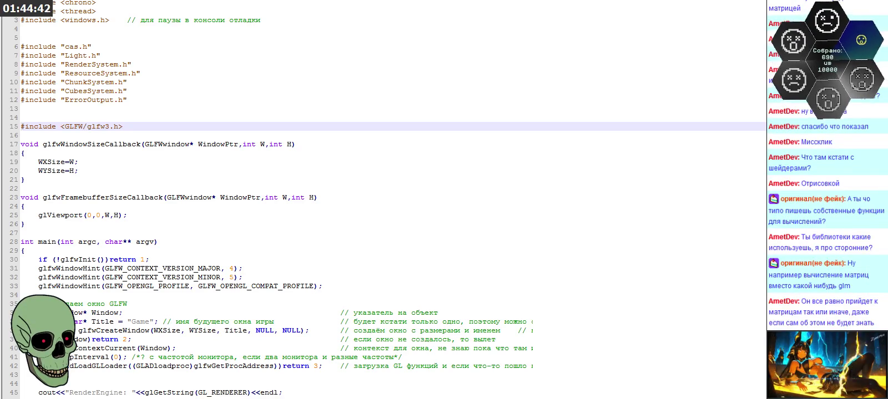
{"action": "key", "text": "ctrl+Tab"}
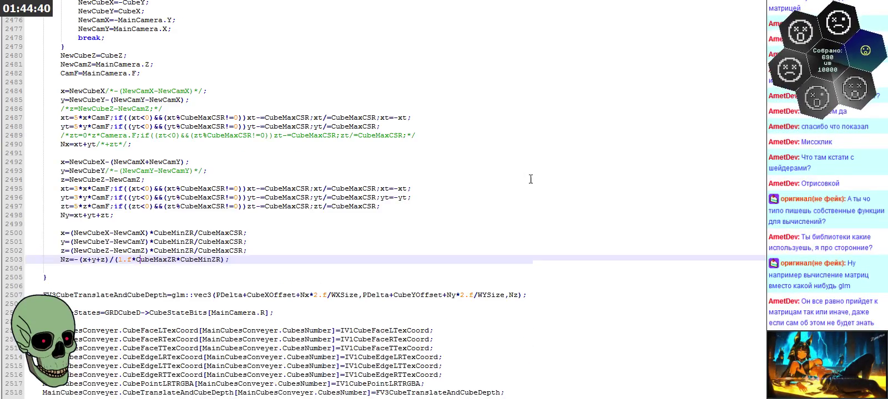
- Review the file's opening cube texture atlas and buffer declarations, then return to Visual Studio's main.cpp
{"action": "key", "text": "ctrl+Tab"}
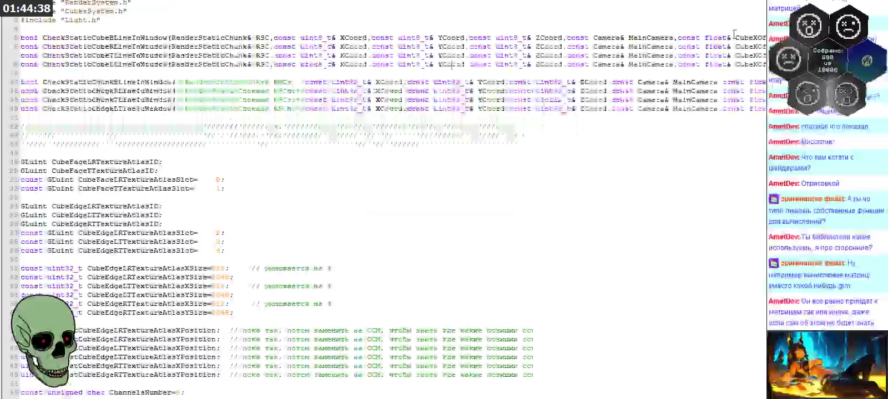
{"action": "scroll", "coordinate": [339, 120], "scroll_direction": "down", "scroll_amount": 5}
{"action": "scroll", "coordinate": [339, 122], "scroll_direction": "down", "scroll_amount": 4}
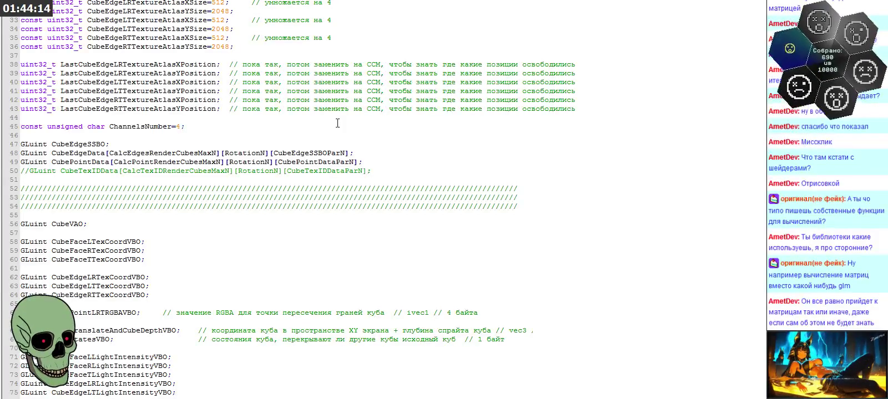
{"action": "scroll", "coordinate": [338, 123], "scroll_direction": "down", "scroll_amount": 5}
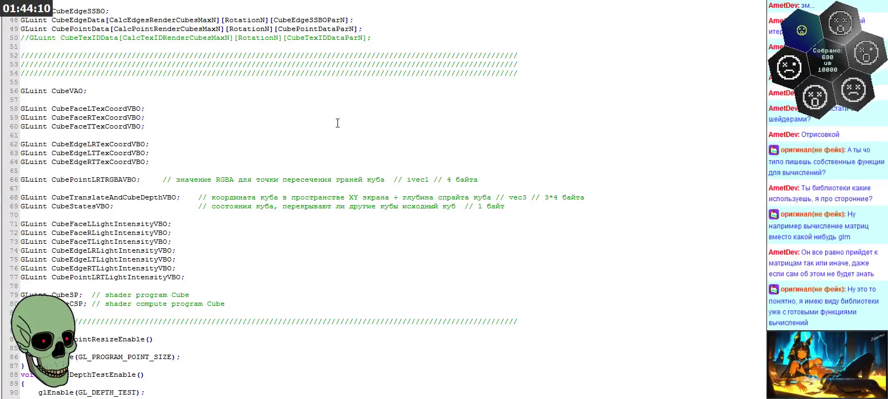
{"action": "scroll", "coordinate": [337, 123], "scroll_direction": "down", "scroll_amount": 4}
{"action": "scroll", "coordinate": [337, 123], "scroll_direction": "up", "scroll_amount": 6}
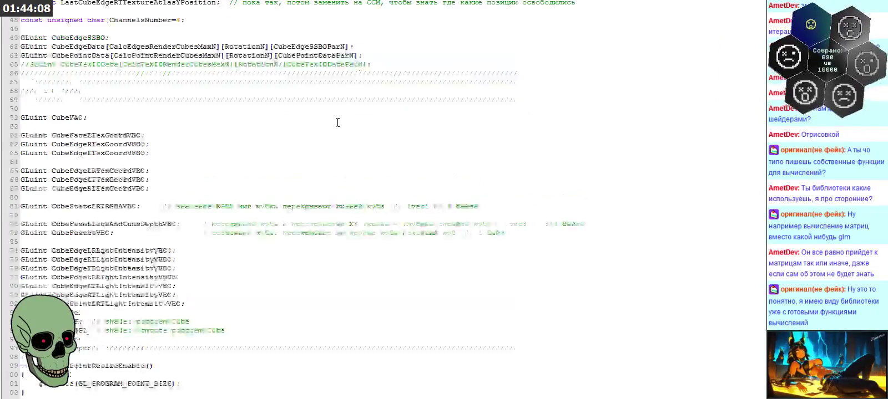
{"action": "scroll", "coordinate": [344, 123], "scroll_direction": "up", "scroll_amount": 6}
{"action": "scroll", "coordinate": [351, 121], "scroll_direction": "up", "scroll_amount": 4}
{"action": "scroll", "coordinate": [352, 116], "scroll_direction": "up", "scroll_amount": 2}
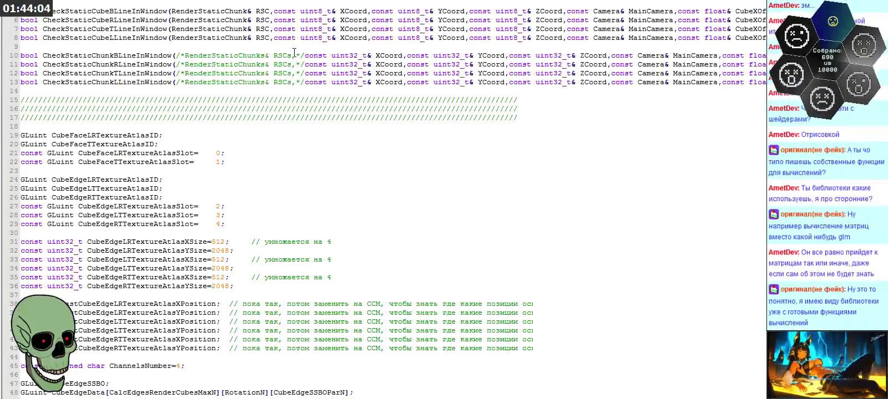
{"action": "key", "text": "alt+Tab"}
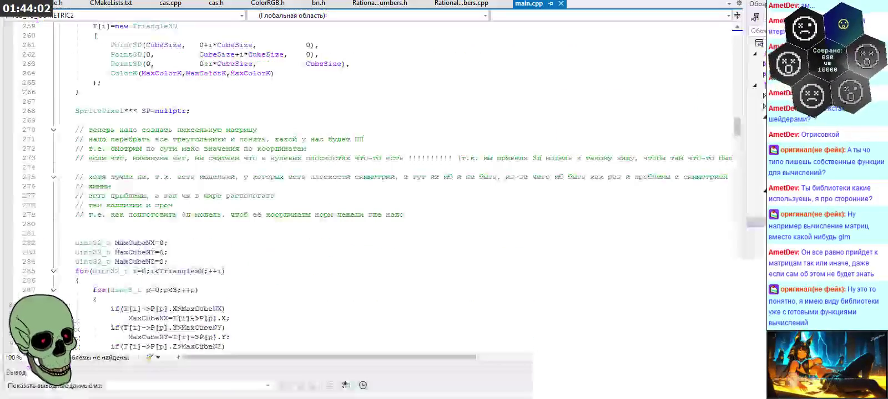
- Read the MaxCubeNX/NY/NZ extent code around lines 259–293, then bring up progress photo 38 of 38
{"action": "scroll", "coordinate": [416, 135], "scroll_direction": "down", "scroll_amount": 4}
{"action": "scroll", "coordinate": [366, 132], "scroll_direction": "down", "scroll_amount": 2}
{"action": "scroll", "coordinate": [366, 132], "scroll_direction": "up", "scroll_amount": 1}
{"action": "scroll", "coordinate": [367, 133], "scroll_direction": "up", "scroll_amount": 1}
{"action": "scroll", "coordinate": [368, 134], "scroll_direction": "up", "scroll_amount": 1}
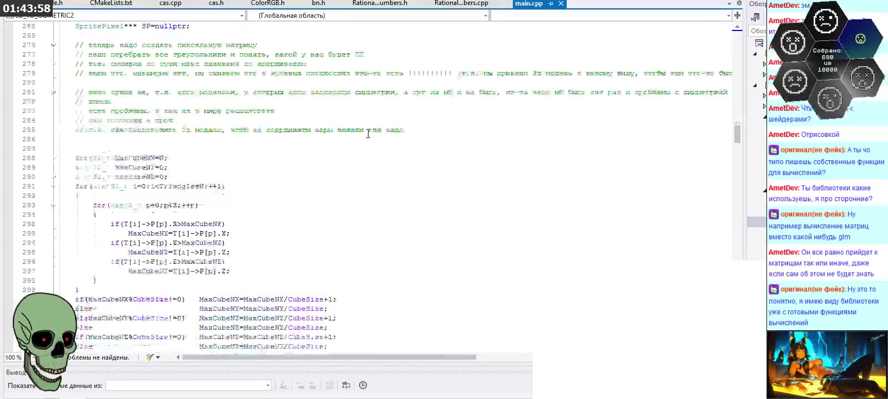
{"action": "scroll", "coordinate": [367, 134], "scroll_direction": "up", "scroll_amount": 1}
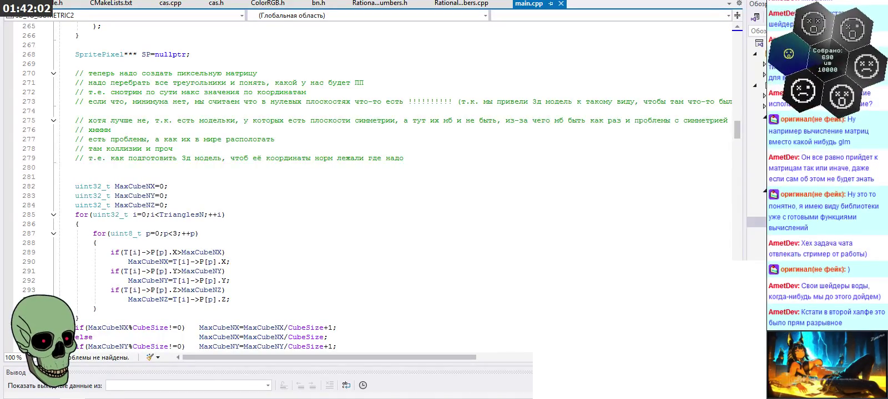
{"action": "key", "text": "alt+Tab"}
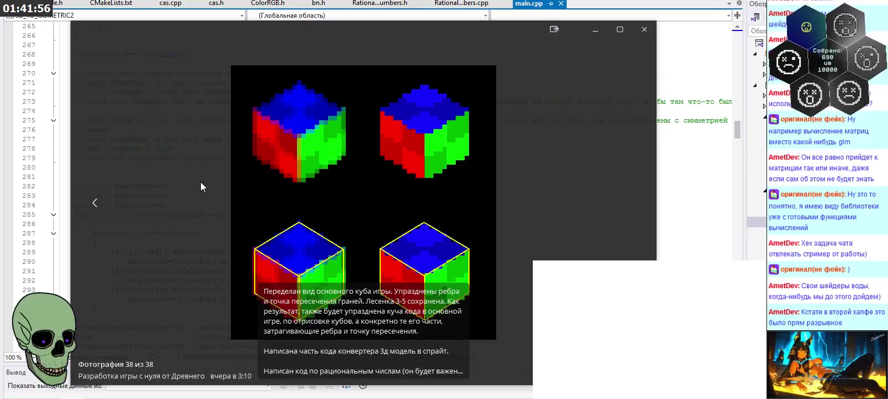
{"action": "mouse_move", "coordinate": [298, 138]}
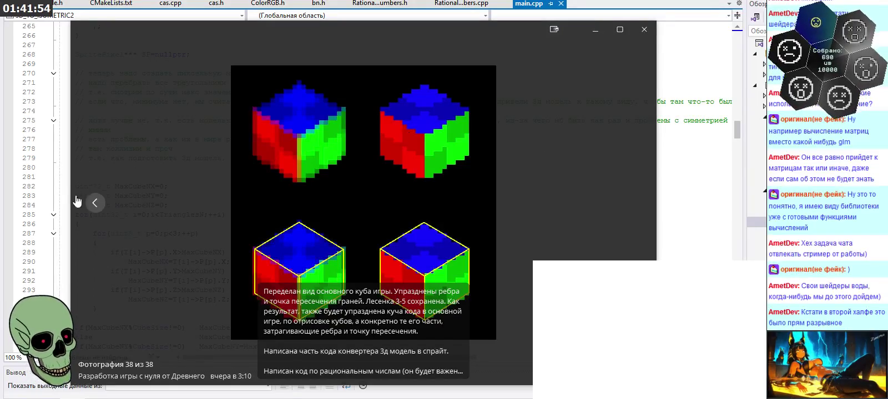
- Step back past the line diagrams to the numbered colour grid, photo 36 of 38
{"action": "left_click", "coordinate": [95, 202]}
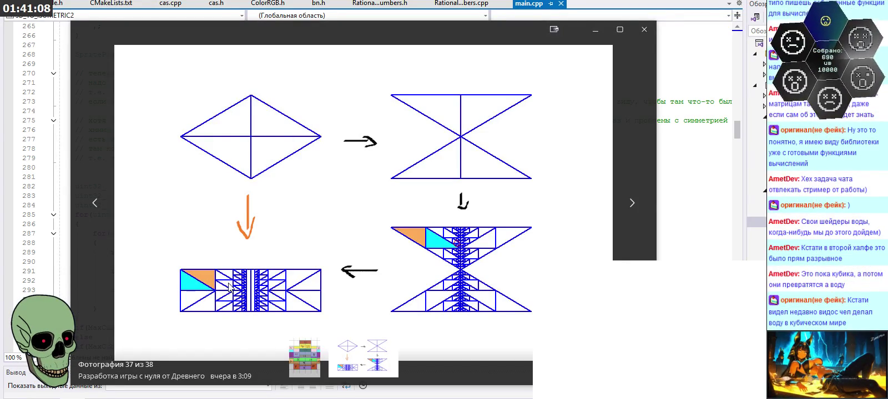
{"action": "left_click", "coordinate": [96, 204]}
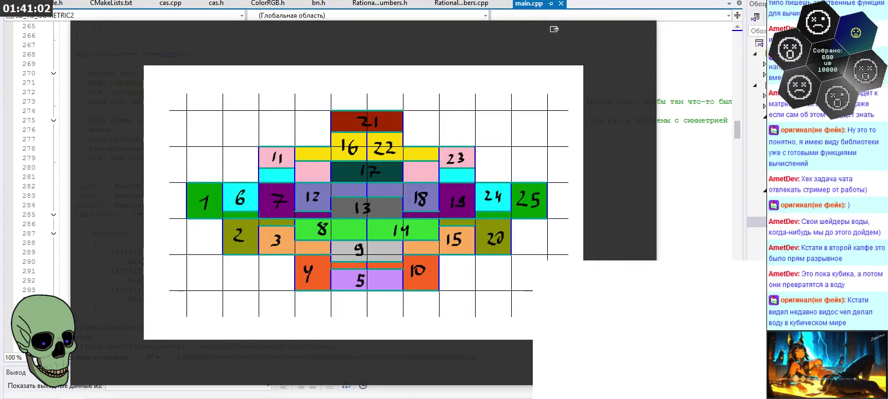
- Page back past the dark renders and notes to photo 30, the bright RGB cube render
{"action": "left_click", "coordinate": [97, 206]}
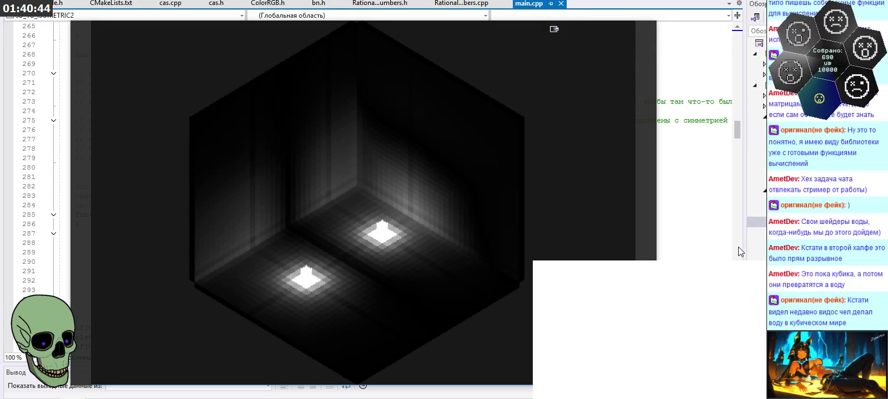
{"action": "left_click", "coordinate": [107, 204]}
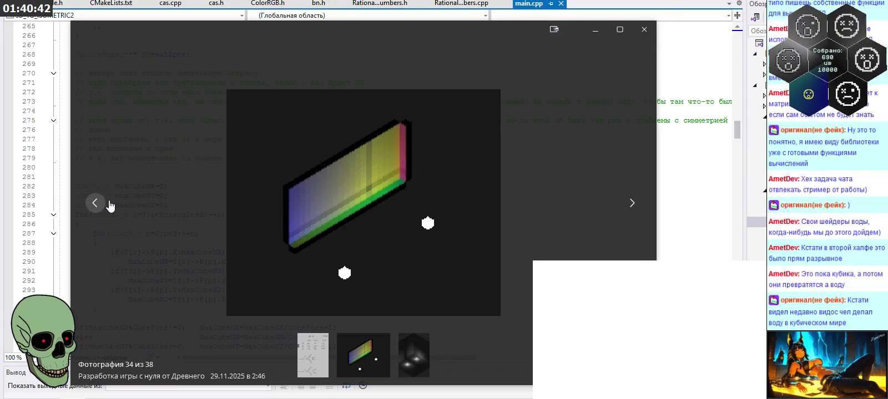
{"action": "left_click", "coordinate": [109, 204]}
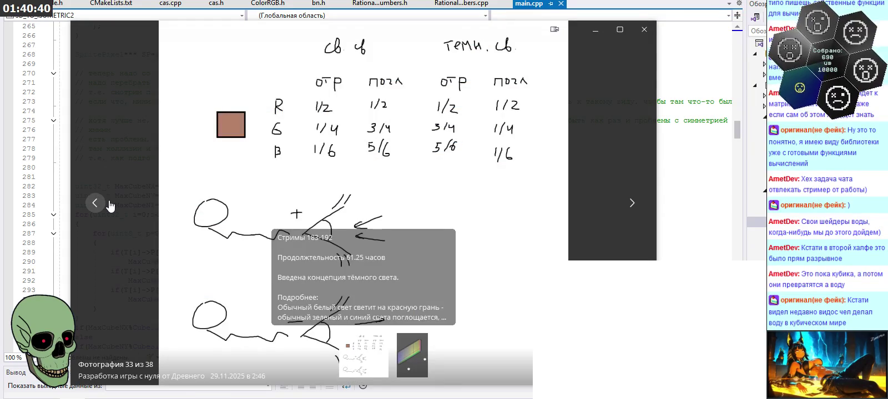
{"action": "left_click", "coordinate": [110, 206]}
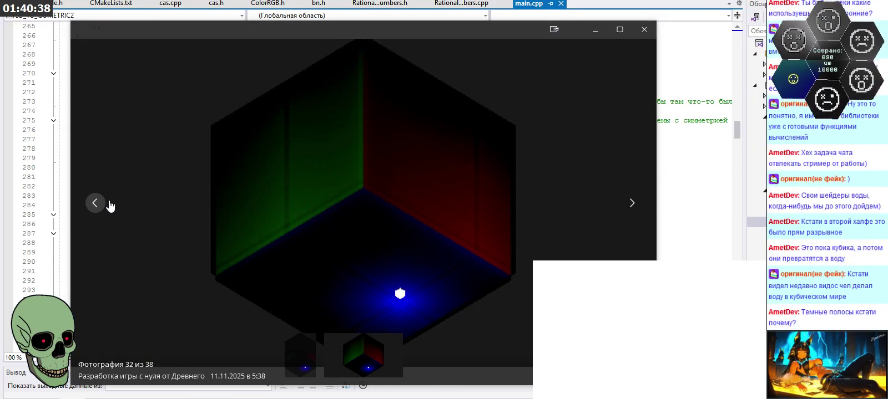
{"action": "left_click", "coordinate": [110, 206]}
{"action": "left_click", "coordinate": [110, 206]}
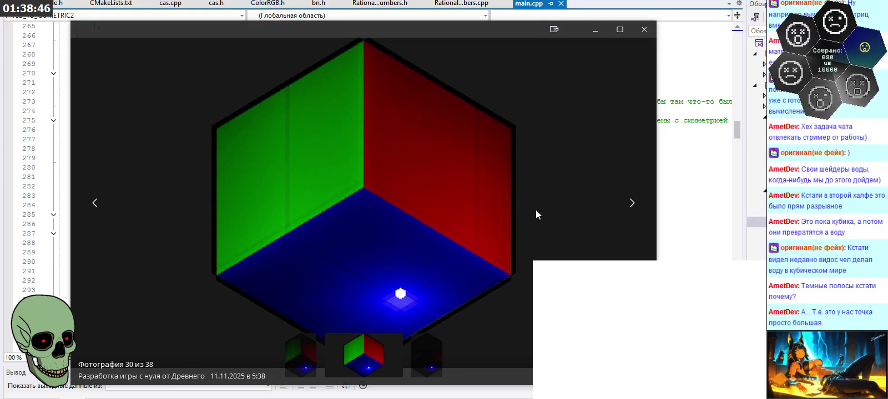
- Flip forward to the numbered colour grid, back to the dark lit render, then close the viewer
{"action": "left_click", "coordinate": [625, 205]}
{"action": "left_click", "coordinate": [625, 205]}
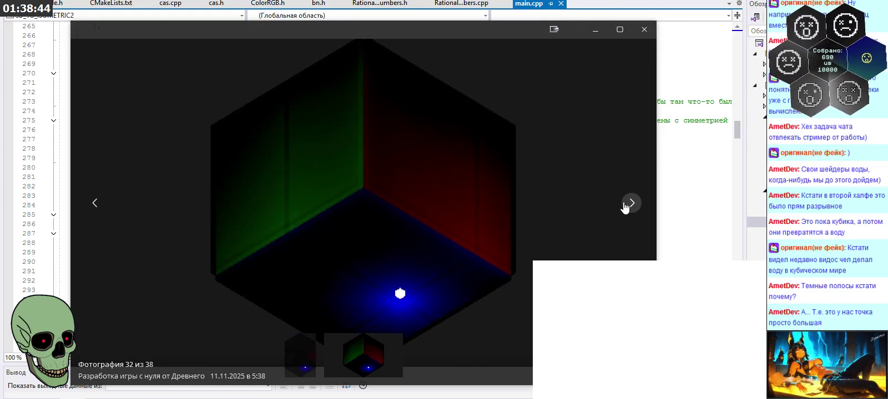
{"action": "left_click", "coordinate": [625, 205]}
{"action": "left_click", "coordinate": [626, 205]}
{"action": "left_click", "coordinate": [625, 205]}
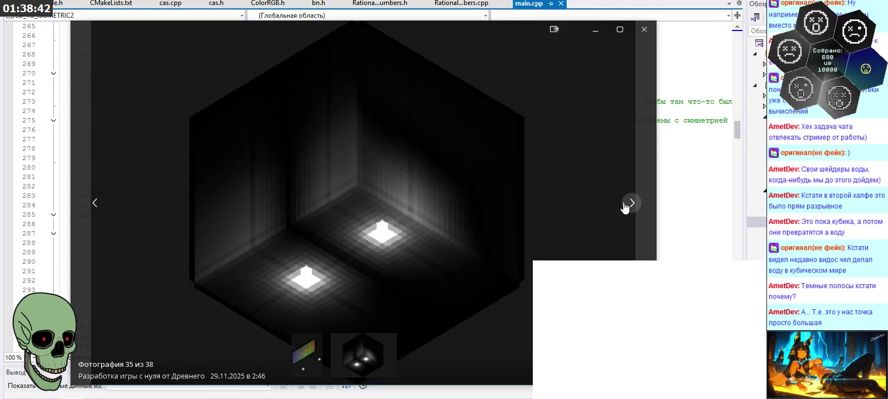
{"action": "left_click", "coordinate": [626, 205]}
{"action": "left_click", "coordinate": [105, 206]}
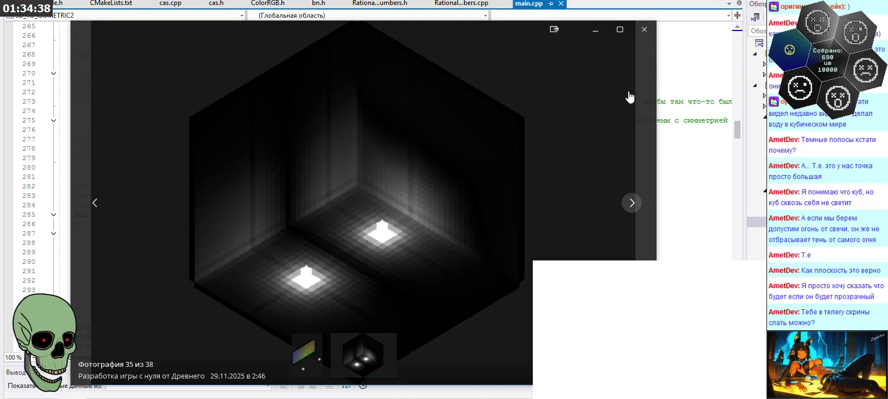
{"action": "left_click", "coordinate": [644, 28]}
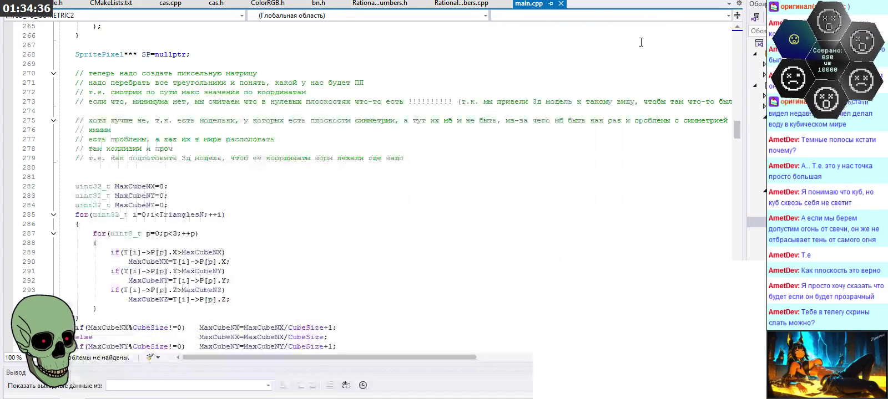
- Read main.cpp's pixel-matrix comments, highlighting the line 279 note on preparing the 3D model
{"action": "scroll", "coordinate": [460, 157], "scroll_direction": "down", "scroll_amount": 3}
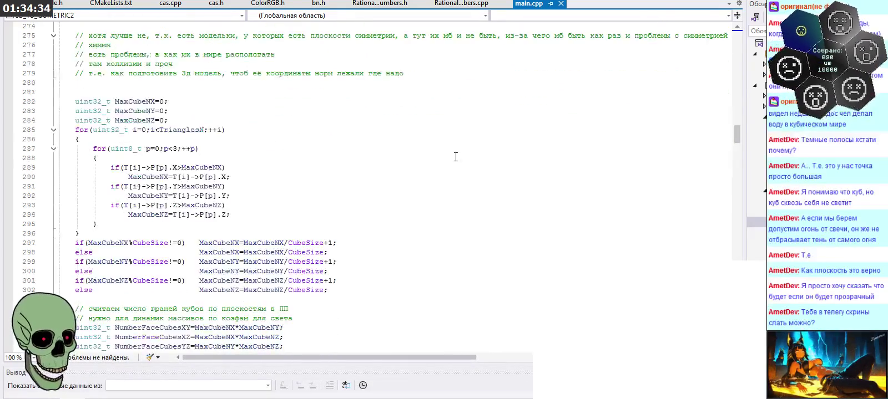
{"action": "scroll", "coordinate": [456, 156], "scroll_direction": "down", "scroll_amount": 2}
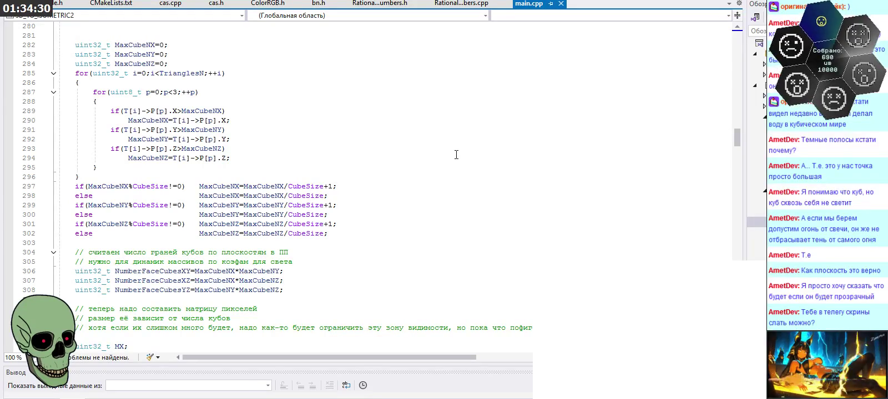
{"action": "scroll", "coordinate": [456, 155], "scroll_direction": "down", "scroll_amount": 3}
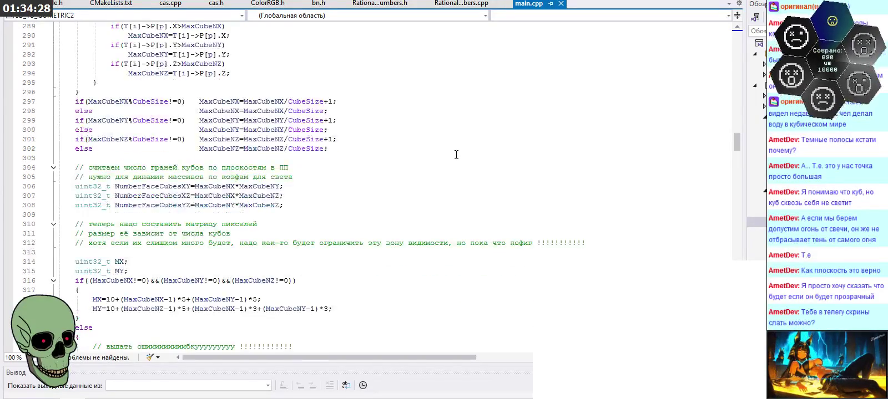
{"action": "scroll", "coordinate": [456, 155], "scroll_direction": "up", "scroll_amount": 2}
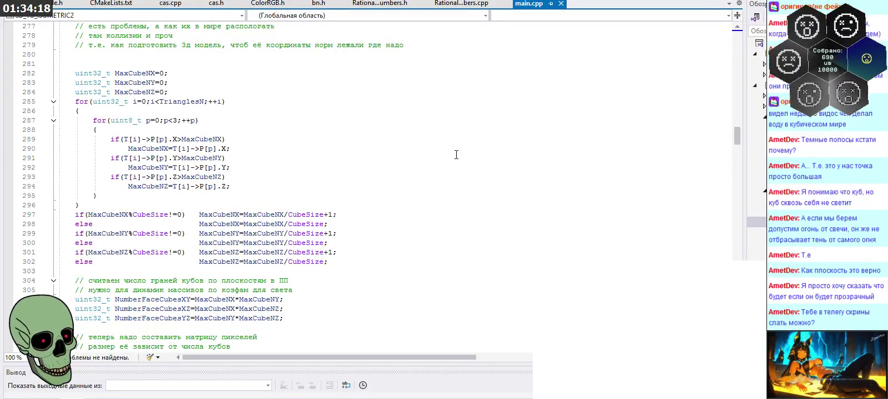
{"action": "scroll", "coordinate": [297, 149], "scroll_direction": "up", "scroll_amount": 6}
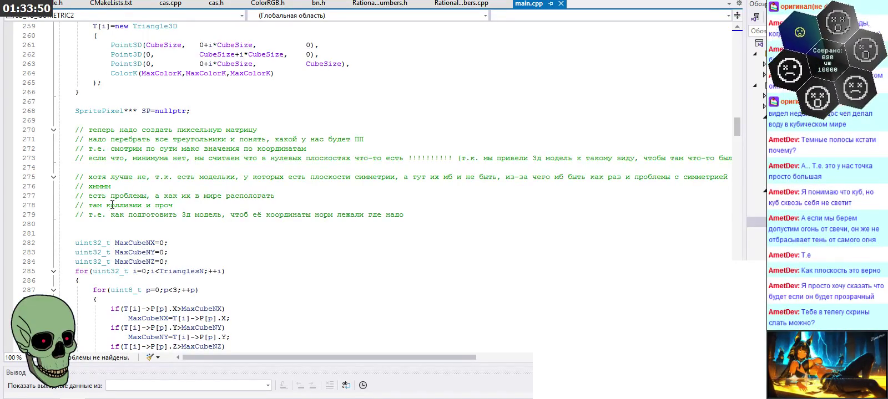
{"action": "left_click_drag", "start_coordinate": [75, 215], "coordinate": [440, 209]}
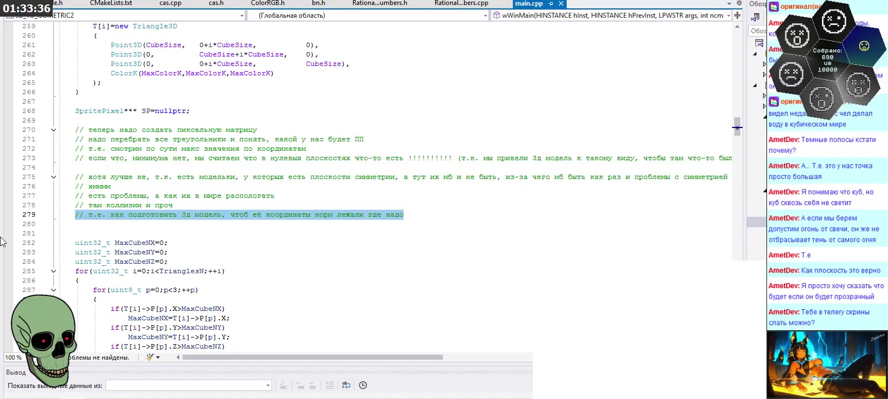
{"action": "key", "text": "super"}
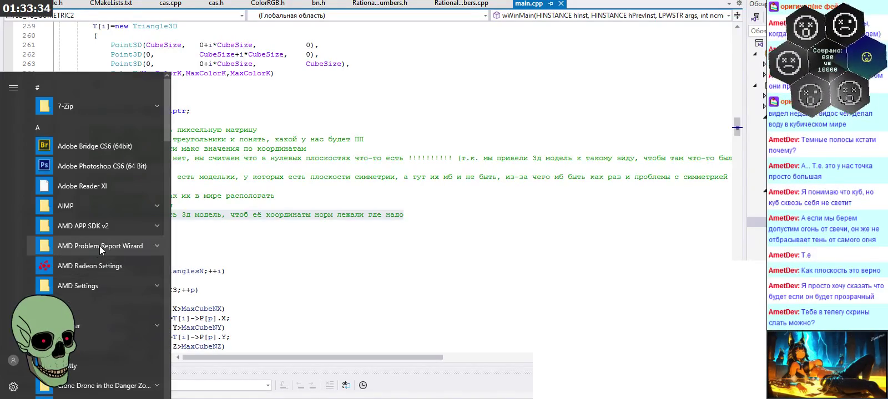
- Launch Blender from the Start menu and dismiss the splash screen to reach the default scene
{"action": "scroll", "coordinate": [101, 245], "scroll_direction": "down", "scroll_amount": 2}
{"action": "left_click", "coordinate": [111, 270]}
{"action": "left_click", "coordinate": [112, 285]}
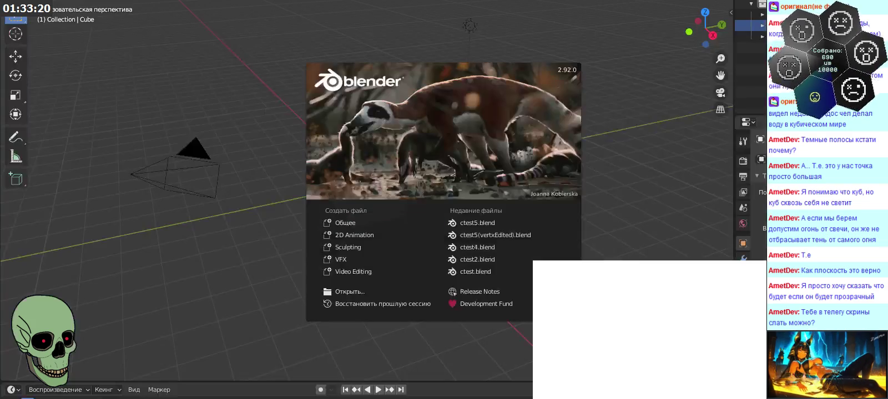
{"action": "left_click", "coordinate": [272, 211]}
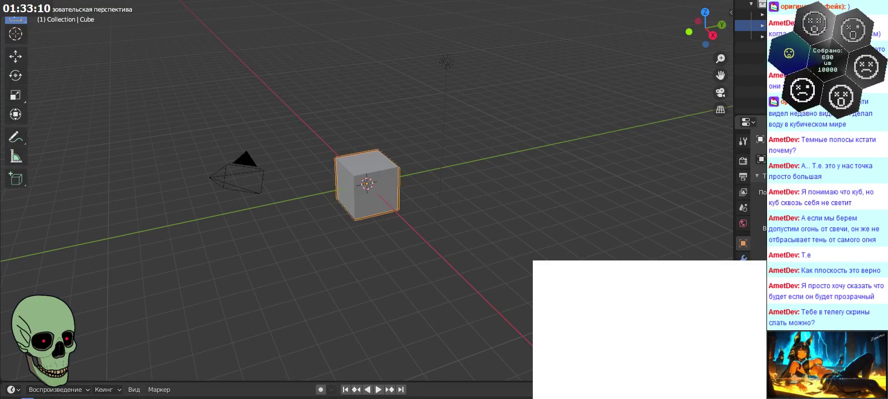
- Orbit the viewport to a lower, side-on angle around the default cube
{"action": "mouse_move", "coordinate": [443, 221]}
{"action": "middle_mouse_down"}
{"action": "mouse_move", "coordinate": [457, 261]}
{"action": "mouse_move", "coordinate": [467, 219]}
{"action": "mouse_move", "coordinate": [426, 227]}
{"action": "mouse_move", "coordinate": [393, 182]}
{"action": "mouse_move", "coordinate": [478, 194]}
{"action": "mouse_move", "coordinate": [480, 232]}
{"action": "mouse_move", "coordinate": [465, 234]}
{"action": "mouse_move", "coordinate": [444, 261]}
{"action": "mouse_move", "coordinate": [440, 298]}
{"action": "mouse_move", "coordinate": [395, 286]}
{"action": "mouse_move", "coordinate": [365, 212]}
{"action": "mouse_move", "coordinate": [377, 184]}
{"action": "mouse_move", "coordinate": [428, 150]}
{"action": "mouse_move", "coordinate": [480, 151]}
{"action": "mouse_move", "coordinate": [487, 179]}
{"action": "mouse_move", "coordinate": [459, 232]}
{"action": "mouse_move", "coordinate": [522, 243]}
{"action": "mouse_move", "coordinate": [487, 284]}
{"action": "mouse_move", "coordinate": [527, 220]}
{"action": "middle_mouse_up"}
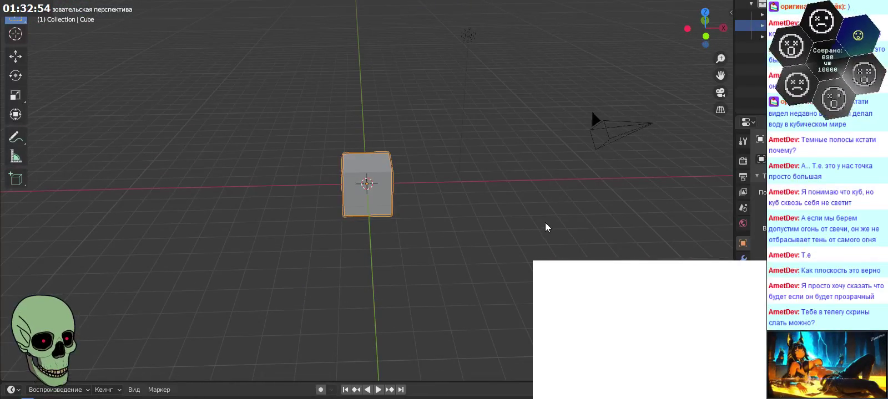
{"action": "mouse_move", "coordinate": [454, 209]}
{"action": "middle_mouse_down"}
{"action": "mouse_move", "coordinate": [446, 230]}
{"action": "mouse_move", "coordinate": [499, 241]}
{"action": "mouse_move", "coordinate": [521, 204]}
{"action": "mouse_move", "coordinate": [518, 188]}
{"action": "mouse_move", "coordinate": [499, 238]}
{"action": "mouse_move", "coordinate": [524, 252]}
{"action": "mouse_move", "coordinate": [656, 235]}
{"action": "middle_mouse_up"}
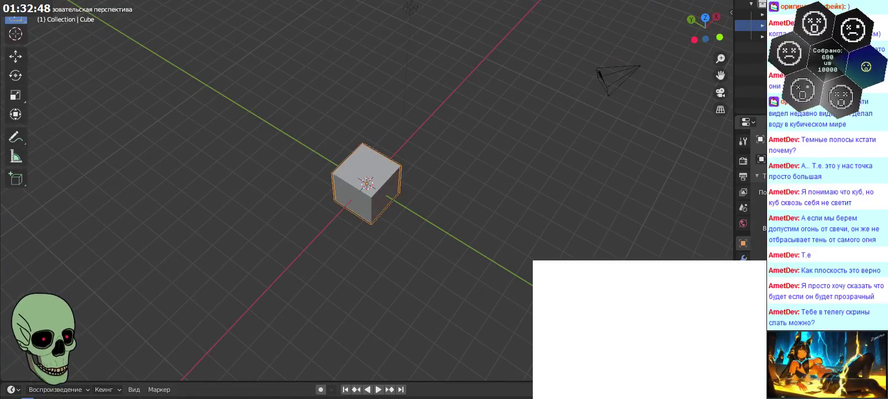
{"action": "key", "text": "g"}
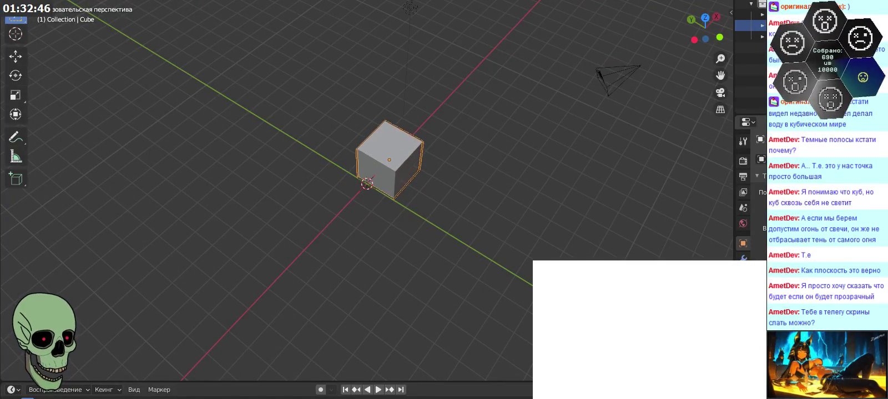
- Shift the cube along X and then Y so a corner meets the origin, orbiting to check
{"action": "middle_click_drag", "start_coordinate": [533, 233], "coordinate": [536, 278]}
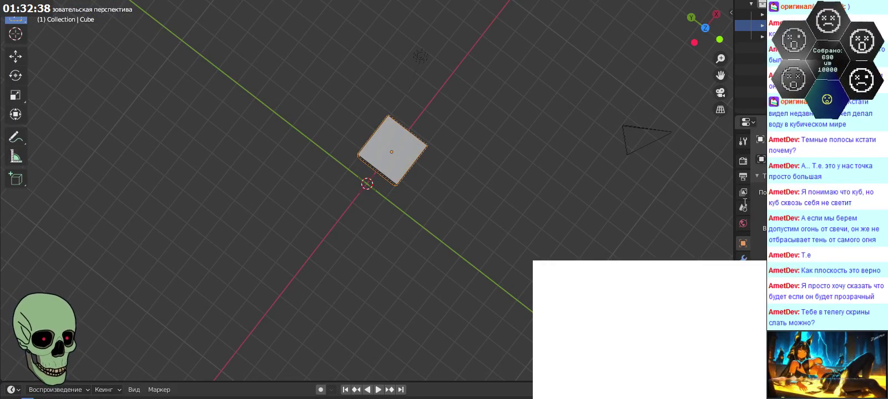
{"action": "key", "text": "ctrl+z"}
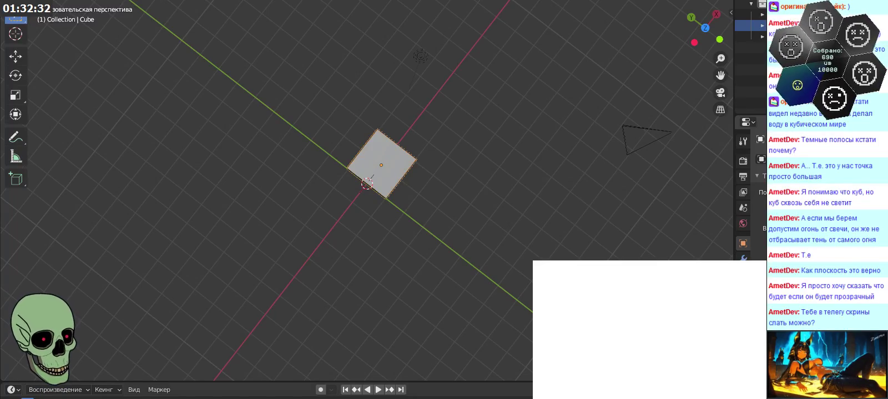
{"action": "key", "text": "ctrl+z"}
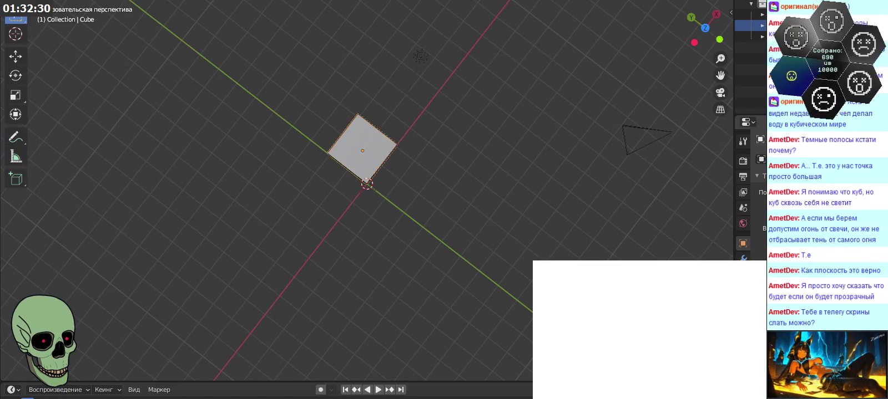
{"action": "mouse_move", "coordinate": [602, 240]}
{"action": "middle_mouse_down"}
{"action": "mouse_move", "coordinate": [339, 143]}
{"action": "mouse_move", "coordinate": [340, 132]}
{"action": "mouse_move", "coordinate": [343, 174]}
{"action": "mouse_move", "coordinate": [358, 163]}
{"action": "mouse_move", "coordinate": [343, 144]}
{"action": "mouse_move", "coordinate": [311, 137]}
{"action": "mouse_move", "coordinate": [250, 145]}
{"action": "mouse_move", "coordinate": [232, 167]}
{"action": "mouse_move", "coordinate": [236, 187]}
{"action": "mouse_move", "coordinate": [310, 172]}
{"action": "mouse_move", "coordinate": [363, 183]}
{"action": "mouse_move", "coordinate": [337, 148]}
{"action": "mouse_move", "coordinate": [342, 167]}
{"action": "mouse_move", "coordinate": [428, 156]}
{"action": "mouse_move", "coordinate": [451, 134]}
{"action": "mouse_move", "coordinate": [415, 161]}
{"action": "mouse_move", "coordinate": [369, 164]}
{"action": "middle_mouse_up"}
{"action": "scroll", "coordinate": [350, 137], "scroll_direction": "up", "scroll_amount": 4}
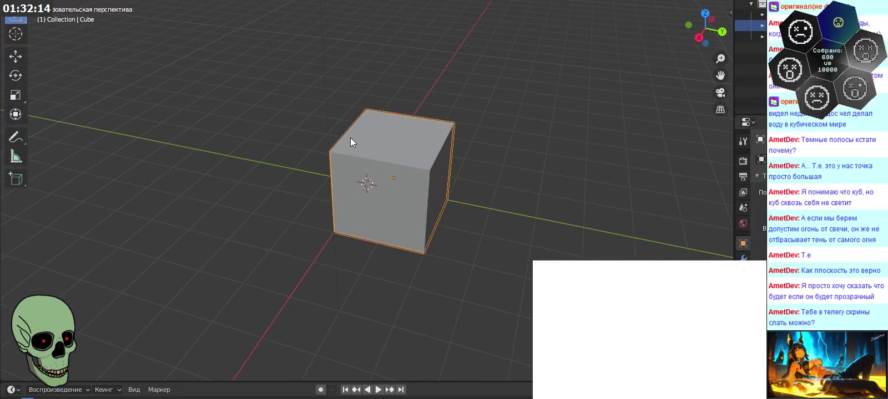
{"action": "mouse_move", "coordinate": [349, 150]}
{"action": "middle_mouse_down"}
{"action": "mouse_move", "coordinate": [343, 155]}
{"action": "mouse_move", "coordinate": [405, 160]}
{"action": "mouse_move", "coordinate": [458, 152]}
{"action": "mouse_move", "coordinate": [443, 174]}
{"action": "mouse_move", "coordinate": [465, 162]}
{"action": "mouse_move", "coordinate": [425, 156]}
{"action": "mouse_move", "coordinate": [486, 173]}
{"action": "mouse_move", "coordinate": [443, 150]}
{"action": "mouse_move", "coordinate": [464, 186]}
{"action": "mouse_move", "coordinate": [343, 161]}
{"action": "mouse_move", "coordinate": [350, 155]}
{"action": "mouse_move", "coordinate": [362, 191]}
{"action": "middle_mouse_up"}
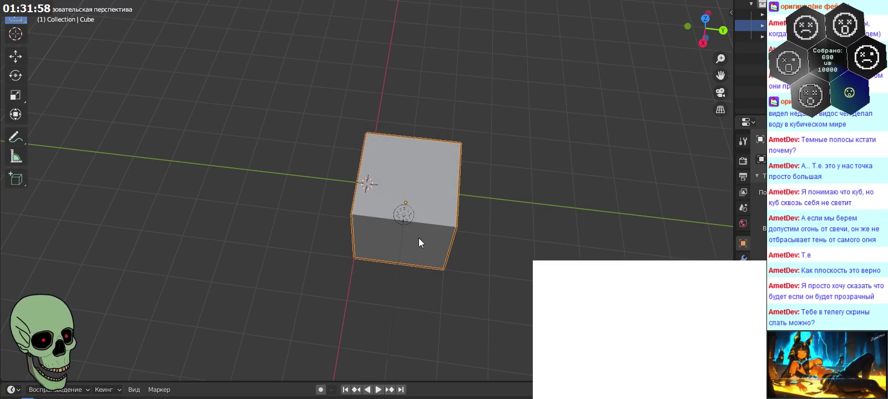
{"action": "mouse_move", "coordinate": [425, 188]}
{"action": "middle_mouse_down"}
{"action": "mouse_move", "coordinate": [433, 229]}
{"action": "mouse_move", "coordinate": [434, 218]}
{"action": "middle_mouse_up"}
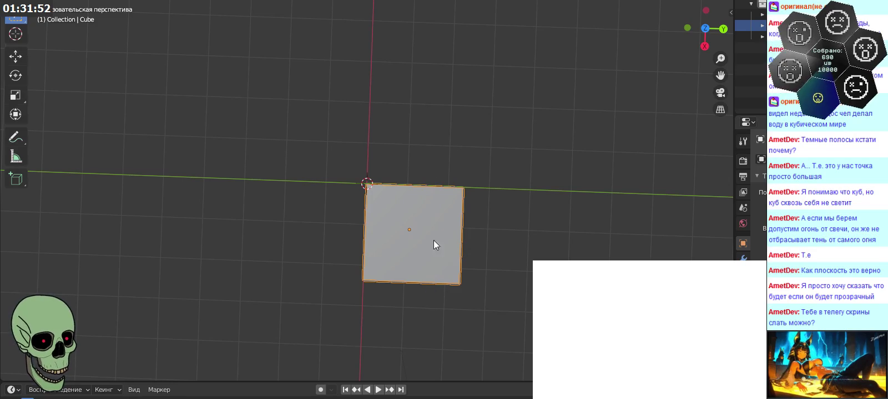
{"action": "scroll", "coordinate": [382, 260], "scroll_direction": "down", "scroll_amount": 4}
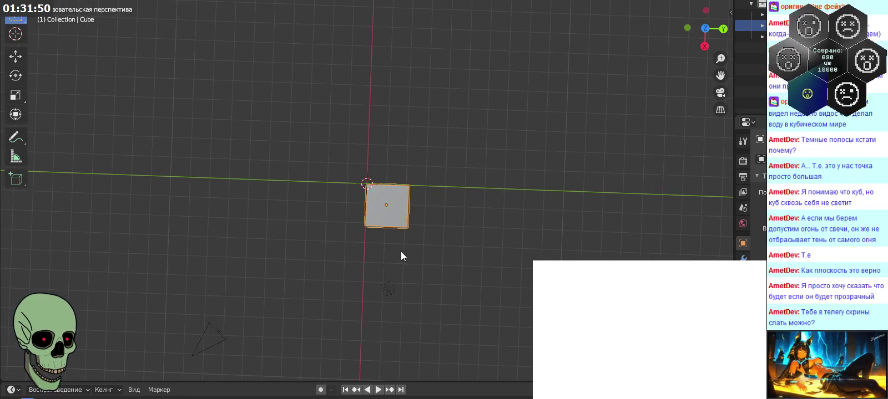
{"action": "mouse_move", "coordinate": [410, 250]}
{"action": "middle_mouse_down"}
{"action": "mouse_move", "coordinate": [399, 216]}
{"action": "mouse_move", "coordinate": [333, 225]}
{"action": "mouse_move", "coordinate": [398, 220]}
{"action": "mouse_move", "coordinate": [486, 233]}
{"action": "mouse_move", "coordinate": [497, 256]}
{"action": "mouse_move", "coordinate": [491, 276]}
{"action": "mouse_move", "coordinate": [492, 221]}
{"action": "mouse_move", "coordinate": [538, 216]}
{"action": "mouse_move", "coordinate": [448, 249]}
{"action": "mouse_move", "coordinate": [298, 242]}
{"action": "mouse_move", "coordinate": [294, 263]}
{"action": "mouse_move", "coordinate": [342, 247]}
{"action": "mouse_move", "coordinate": [332, 207]}
{"action": "mouse_move", "coordinate": [390, 178]}
{"action": "mouse_move", "coordinate": [471, 184]}
{"action": "mouse_move", "coordinate": [448, 209]}
{"action": "mouse_move", "coordinate": [439, 245]}
{"action": "mouse_move", "coordinate": [498, 162]}
{"action": "mouse_move", "coordinate": [423, 143]}
{"action": "mouse_move", "coordinate": [348, 151]}
{"action": "mouse_move", "coordinate": [310, 179]}
{"action": "mouse_move", "coordinate": [310, 201]}
{"action": "mouse_move", "coordinate": [372, 224]}
{"action": "mouse_move", "coordinate": [359, 246]}
{"action": "mouse_move", "coordinate": [358, 204]}
{"action": "mouse_move", "coordinate": [389, 160]}
{"action": "mouse_move", "coordinate": [315, 164]}
{"action": "mouse_move", "coordinate": [315, 145]}
{"action": "mouse_move", "coordinate": [323, 238]}
{"action": "mouse_move", "coordinate": [315, 174]}
{"action": "mouse_move", "coordinate": [319, 184]}
{"action": "mouse_move", "coordinate": [323, 147]}
{"action": "mouse_move", "coordinate": [287, 148]}
{"action": "mouse_move", "coordinate": [376, 151]}
{"action": "mouse_move", "coordinate": [440, 192]}
{"action": "mouse_move", "coordinate": [444, 204]}
{"action": "mouse_move", "coordinate": [436, 105]}
{"action": "mouse_move", "coordinate": [426, 186]}
{"action": "mouse_move", "coordinate": [507, 244]}
{"action": "mouse_move", "coordinate": [440, 238]}
{"action": "mouse_move", "coordinate": [345, 265]}
{"action": "mouse_move", "coordinate": [358, 236]}
{"action": "mouse_move", "coordinate": [372, 125]}
{"action": "mouse_move", "coordinate": [393, 177]}
{"action": "mouse_move", "coordinate": [338, 181]}
{"action": "middle_mouse_up"}
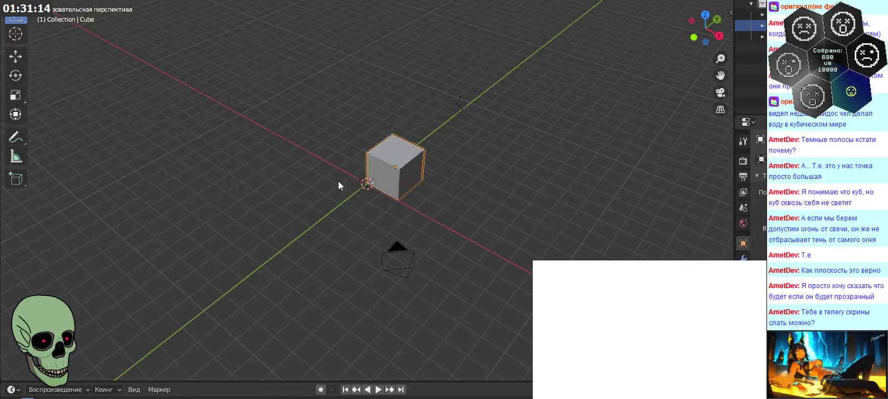
- Move the cube on X until its corner touches the world origin, checking from overhead
{"action": "mouse_move", "coordinate": [338, 181]}
{"action": "middle_mouse_down"}
{"action": "mouse_move", "coordinate": [297, 218]}
{"action": "mouse_move", "coordinate": [269, 174]}
{"action": "mouse_move", "coordinate": [413, 188]}
{"action": "mouse_move", "coordinate": [440, 203]}
{"action": "mouse_move", "coordinate": [442, 223]}
{"action": "mouse_move", "coordinate": [429, 140]}
{"action": "mouse_move", "coordinate": [405, 119]}
{"action": "mouse_move", "coordinate": [429, 161]}
{"action": "mouse_move", "coordinate": [445, 234]}
{"action": "mouse_move", "coordinate": [466, 242]}
{"action": "mouse_move", "coordinate": [418, 172]}
{"action": "mouse_move", "coordinate": [391, 217]}
{"action": "mouse_move", "coordinate": [311, 220]}
{"action": "mouse_move", "coordinate": [305, 268]}
{"action": "mouse_move", "coordinate": [313, 147]}
{"action": "mouse_move", "coordinate": [394, 169]}
{"action": "mouse_move", "coordinate": [372, 215]}
{"action": "mouse_move", "coordinate": [410, 182]}
{"action": "mouse_move", "coordinate": [465, 207]}
{"action": "mouse_move", "coordinate": [373, 144]}
{"action": "mouse_move", "coordinate": [336, 276]}
{"action": "mouse_move", "coordinate": [420, 227]}
{"action": "mouse_move", "coordinate": [429, 134]}
{"action": "mouse_move", "coordinate": [445, 173]}
{"action": "mouse_move", "coordinate": [429, 161]}
{"action": "mouse_move", "coordinate": [405, 107]}
{"action": "mouse_move", "coordinate": [395, 178]}
{"action": "mouse_move", "coordinate": [417, 226]}
{"action": "mouse_move", "coordinate": [410, 261]}
{"action": "mouse_move", "coordinate": [423, 211]}
{"action": "mouse_move", "coordinate": [369, 194]}
{"action": "mouse_move", "coordinate": [307, 211]}
{"action": "mouse_move", "coordinate": [282, 256]}
{"action": "middle_mouse_up"}
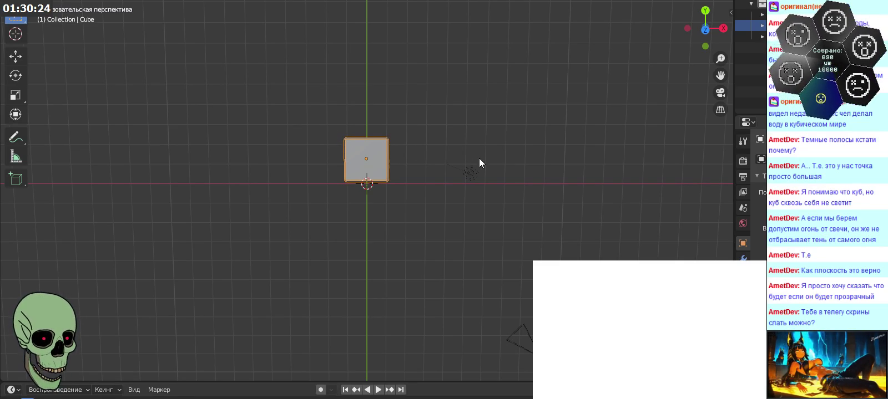
{"action": "mouse_move", "coordinate": [395, 215]}
{"action": "middle_mouse_down"}
{"action": "mouse_move", "coordinate": [438, 138]}
{"action": "mouse_move", "coordinate": [537, 162]}
{"action": "mouse_move", "coordinate": [565, 191]}
{"action": "mouse_move", "coordinate": [480, 203]}
{"action": "mouse_move", "coordinate": [444, 222]}
{"action": "mouse_move", "coordinate": [440, 246]}
{"action": "mouse_move", "coordinate": [446, 163]}
{"action": "mouse_move", "coordinate": [436, 134]}
{"action": "mouse_move", "coordinate": [416, 138]}
{"action": "middle_mouse_up"}
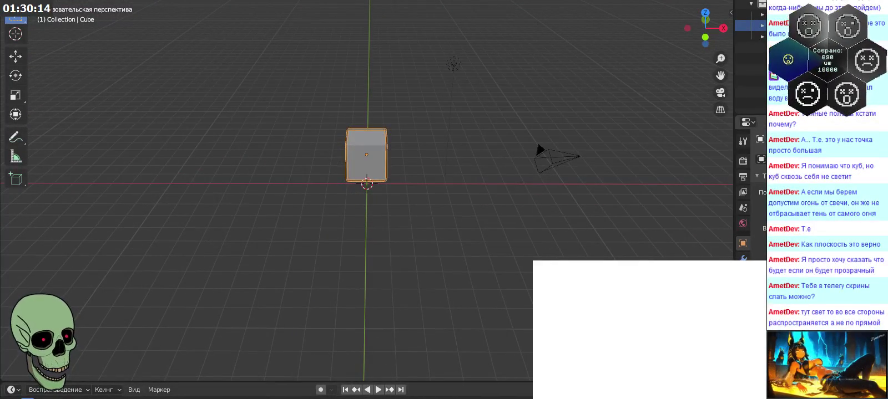
{"action": "key", "text": "g"}
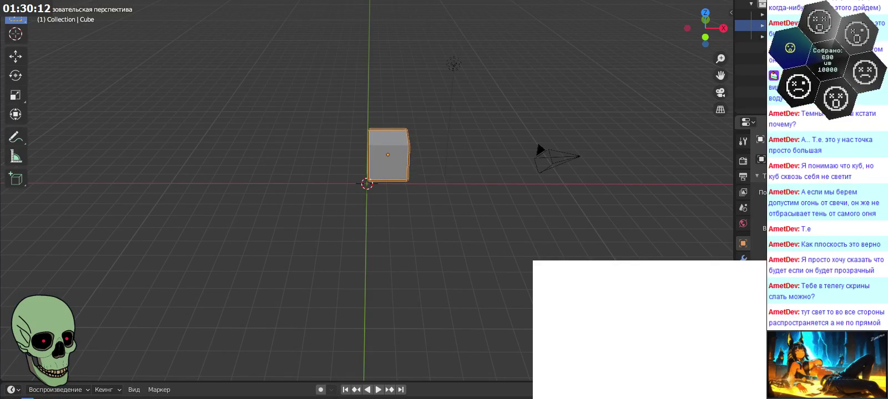
{"action": "middle_click_drag", "start_coordinate": [509, 142], "coordinate": [506, 220]}
{"action": "mouse_move", "coordinate": [506, 224]}
{"action": "middle_mouse_down"}
{"action": "mouse_move", "coordinate": [501, 216]}
{"action": "mouse_move", "coordinate": [483, 221]}
{"action": "mouse_move", "coordinate": [493, 225]}
{"action": "mouse_move", "coordinate": [491, 217]}
{"action": "middle_mouse_up"}
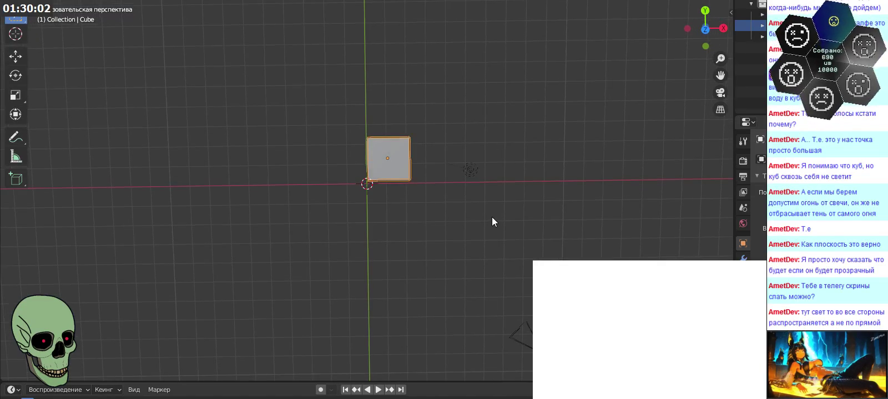
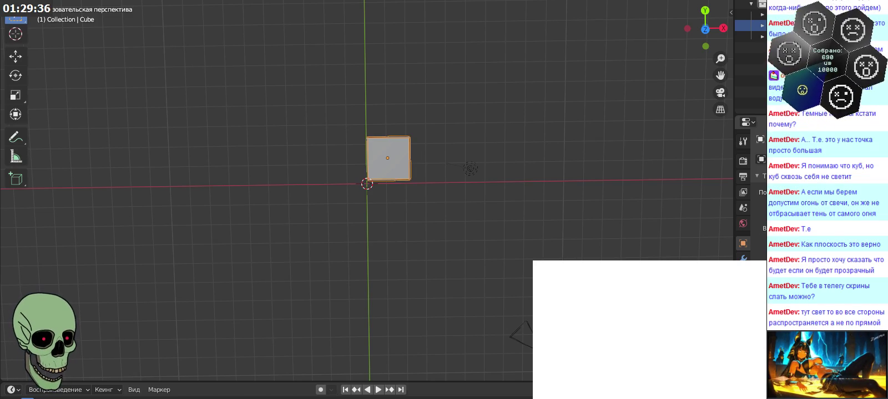
- Orbit the viewport to a raised oblique angle showing the cube, camera and light
{"action": "mouse_move", "coordinate": [452, 227]}
{"action": "middle_mouse_down"}
{"action": "mouse_move", "coordinate": [452, 215]}
{"action": "mouse_move", "coordinate": [465, 221]}
{"action": "mouse_move", "coordinate": [457, 235]}
{"action": "mouse_move", "coordinate": [458, 219]}
{"action": "mouse_move", "coordinate": [451, 222]}
{"action": "mouse_move", "coordinate": [459, 229]}
{"action": "mouse_move", "coordinate": [462, 196]}
{"action": "mouse_move", "coordinate": [448, 161]}
{"action": "mouse_move", "coordinate": [492, 159]}
{"action": "mouse_move", "coordinate": [519, 228]}
{"action": "mouse_move", "coordinate": [427, 231]}
{"action": "mouse_move", "coordinate": [458, 237]}
{"action": "mouse_move", "coordinate": [461, 139]}
{"action": "mouse_move", "coordinate": [472, 115]}
{"action": "mouse_move", "coordinate": [456, 113]}
{"action": "mouse_move", "coordinate": [448, 138]}
{"action": "mouse_move", "coordinate": [414, 158]}
{"action": "mouse_move", "coordinate": [425, 200]}
{"action": "mouse_move", "coordinate": [420, 226]}
{"action": "mouse_move", "coordinate": [476, 227]}
{"action": "mouse_move", "coordinate": [474, 119]}
{"action": "mouse_move", "coordinate": [426, 113]}
{"action": "mouse_move", "coordinate": [557, 127]}
{"action": "mouse_move", "coordinate": [428, 134]}
{"action": "mouse_move", "coordinate": [438, 166]}
{"action": "mouse_move", "coordinate": [423, 163]}
{"action": "mouse_move", "coordinate": [410, 194]}
{"action": "mouse_move", "coordinate": [400, 139]}
{"action": "mouse_move", "coordinate": [434, 190]}
{"action": "mouse_move", "coordinate": [416, 212]}
{"action": "mouse_move", "coordinate": [351, 177]}
{"action": "mouse_move", "coordinate": [375, 226]}
{"action": "mouse_move", "coordinate": [357, 217]}
{"action": "mouse_move", "coordinate": [385, 173]}
{"action": "mouse_move", "coordinate": [438, 132]}
{"action": "mouse_move", "coordinate": [456, 122]}
{"action": "mouse_move", "coordinate": [521, 134]}
{"action": "mouse_move", "coordinate": [536, 191]}
{"action": "mouse_move", "coordinate": [505, 238]}
{"action": "mouse_move", "coordinate": [483, 236]}
{"action": "mouse_move", "coordinate": [473, 155]}
{"action": "mouse_move", "coordinate": [425, 116]}
{"action": "mouse_move", "coordinate": [571, 119]}
{"action": "mouse_move", "coordinate": [321, 208]}
{"action": "mouse_move", "coordinate": [436, 212]}
{"action": "mouse_move", "coordinate": [299, 214]}
{"action": "mouse_move", "coordinate": [293, 230]}
{"action": "mouse_move", "coordinate": [346, 235]}
{"action": "mouse_move", "coordinate": [377, 219]}
{"action": "middle_mouse_up"}
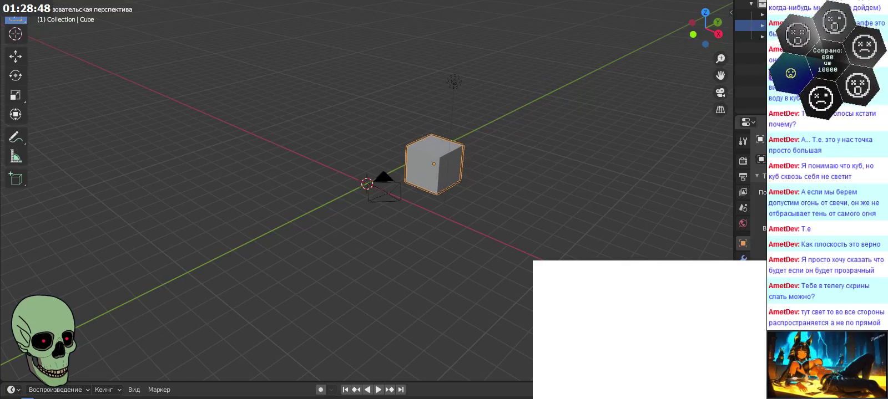
{"action": "mouse_move", "coordinate": [623, 191]}
{"action": "middle_mouse_down"}
{"action": "mouse_move", "coordinate": [521, 206]}
{"action": "mouse_move", "coordinate": [489, 190]}
{"action": "mouse_move", "coordinate": [585, 203]}
{"action": "mouse_move", "coordinate": [534, 212]}
{"action": "mouse_move", "coordinate": [532, 201]}
{"action": "mouse_move", "coordinate": [539, 227]}
{"action": "mouse_move", "coordinate": [572, 219]}
{"action": "mouse_move", "coordinate": [547, 160]}
{"action": "mouse_move", "coordinate": [598, 206]}
{"action": "middle_mouse_up"}
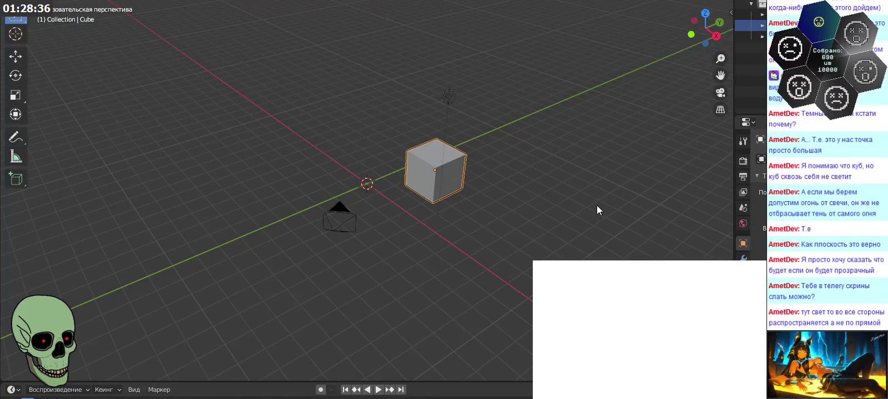
{"action": "mouse_move", "coordinate": [573, 206]}
{"action": "middle_mouse_down"}
{"action": "mouse_move", "coordinate": [462, 194]}
{"action": "mouse_move", "coordinate": [470, 231]}
{"action": "mouse_move", "coordinate": [460, 155]}
{"action": "mouse_move", "coordinate": [425, 181]}
{"action": "mouse_move", "coordinate": [589, 211]}
{"action": "middle_mouse_up"}
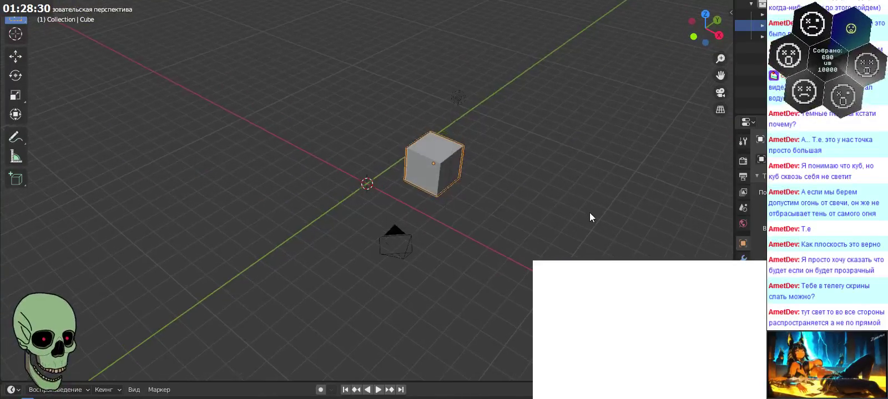
- Zoom in on the cube and orbit from a near side view to a steep oblique view
{"action": "scroll", "coordinate": [589, 212], "scroll_direction": "down", "scroll_amount": 3}
{"action": "scroll", "coordinate": [406, 180], "scroll_direction": "up", "scroll_amount": 3}
{"action": "scroll", "coordinate": [460, 165], "scroll_direction": "up", "scroll_amount": 5}
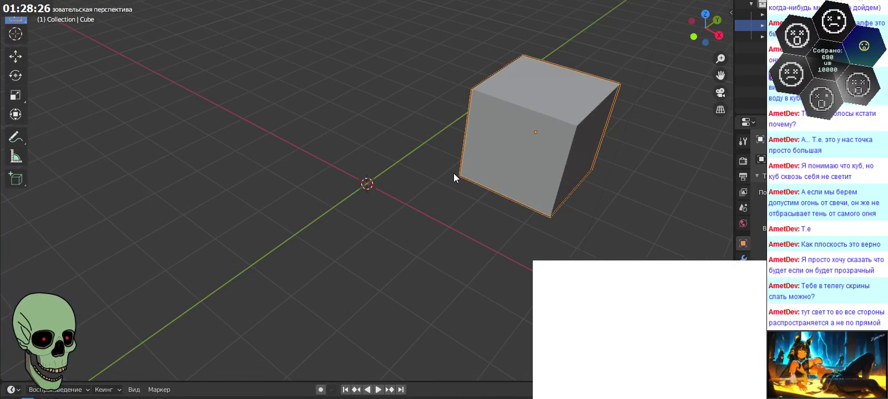
{"action": "scroll", "coordinate": [434, 183], "scroll_direction": "down", "scroll_amount": 3}
{"action": "mouse_move", "coordinate": [449, 190]}
{"action": "middle_mouse_down"}
{"action": "mouse_move", "coordinate": [411, 188]}
{"action": "mouse_move", "coordinate": [473, 204]}
{"action": "mouse_move", "coordinate": [479, 193]}
{"action": "mouse_move", "coordinate": [434, 187]}
{"action": "mouse_move", "coordinate": [461, 200]}
{"action": "middle_mouse_up"}
{"action": "scroll", "coordinate": [430, 161], "scroll_direction": "up", "scroll_amount": 4}
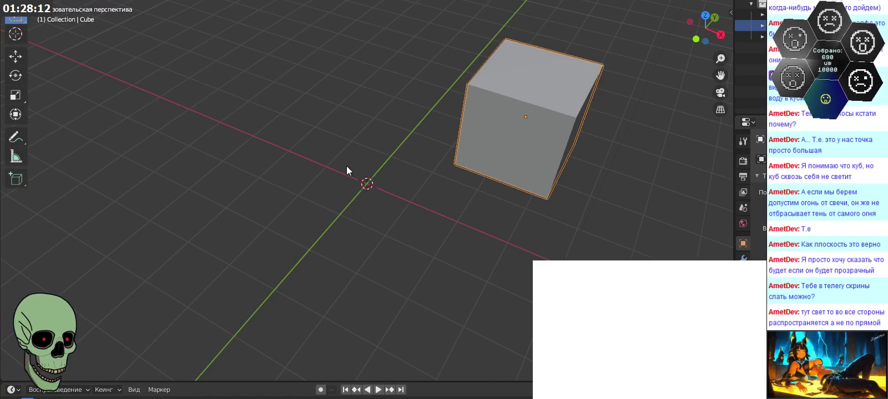
{"action": "key", "text": "ctrl+z"}
{"action": "key", "text": "ctrl+z"}
{"action": "middle_click_drag", "start_coordinate": [431, 244], "coordinate": [361, 213]}
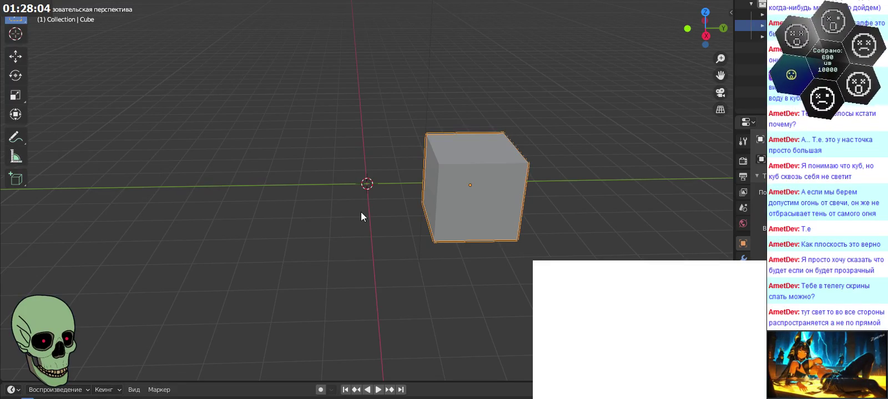
{"action": "mouse_move", "coordinate": [361, 212]}
{"action": "middle_mouse_down"}
{"action": "mouse_move", "coordinate": [421, 252]}
{"action": "mouse_move", "coordinate": [381, 187]}
{"action": "mouse_move", "coordinate": [364, 187]}
{"action": "middle_mouse_up"}
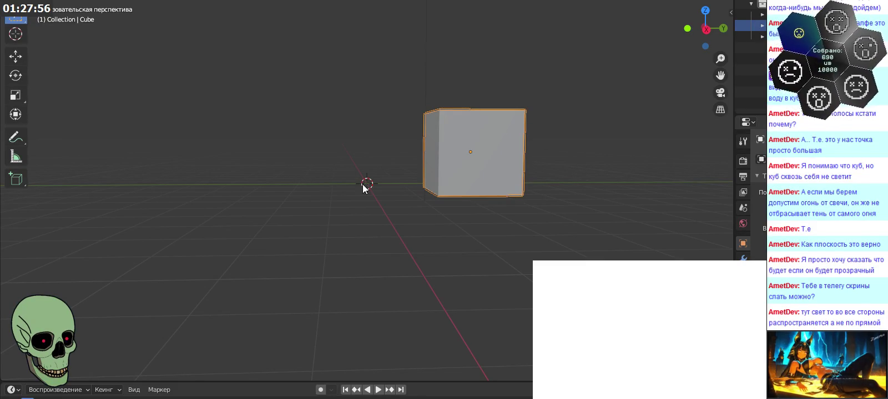
{"action": "middle_click_drag", "start_coordinate": [364, 189], "coordinate": [366, 210]}
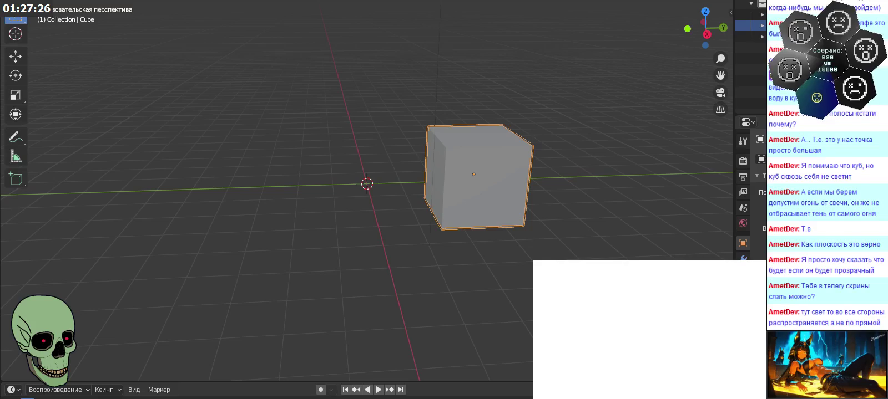
- Orbit to bring the light into view, finishing with a near top-down look at the cube
{"action": "middle_click_drag", "start_coordinate": [451, 224], "coordinate": [459, 262]}
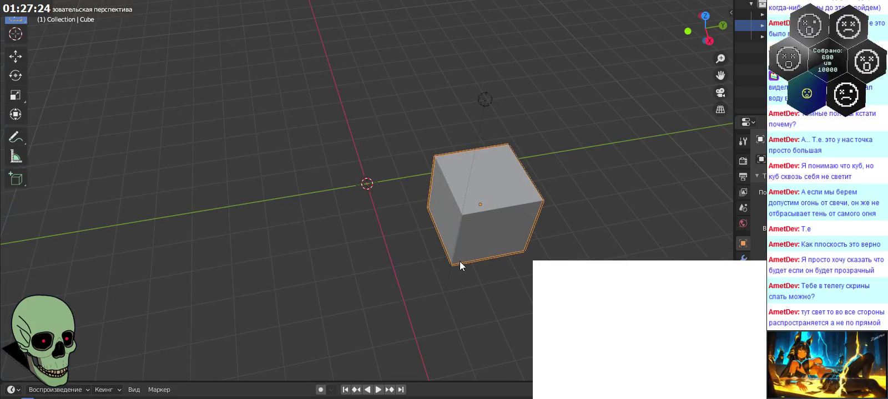
{"action": "scroll", "coordinate": [323, 198], "scroll_direction": "down", "scroll_amount": 2}
{"action": "scroll", "coordinate": [322, 198], "scroll_direction": "down", "scroll_amount": 2}
{"action": "mouse_move", "coordinate": [484, 215]}
{"action": "middle_mouse_down"}
{"action": "mouse_move", "coordinate": [486, 254]}
{"action": "mouse_move", "coordinate": [473, 267]}
{"action": "mouse_move", "coordinate": [397, 263]}
{"action": "middle_mouse_up"}
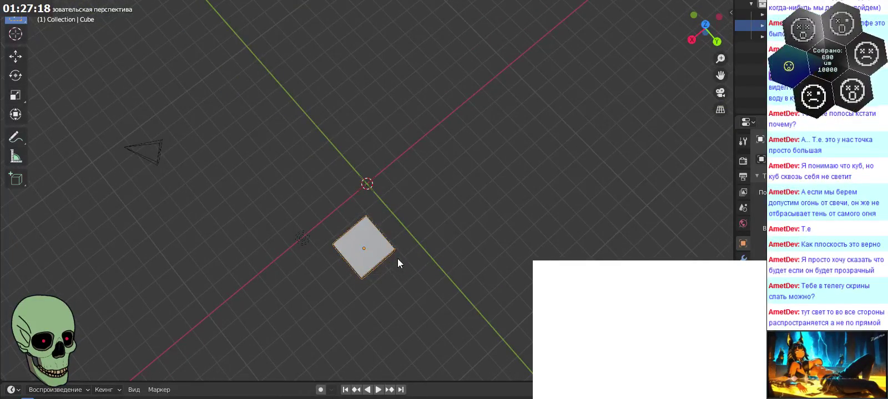
{"action": "mouse_move", "coordinate": [398, 258]}
{"action": "middle_mouse_down"}
{"action": "mouse_move", "coordinate": [501, 272]}
{"action": "mouse_move", "coordinate": [459, 266]}
{"action": "middle_mouse_up"}
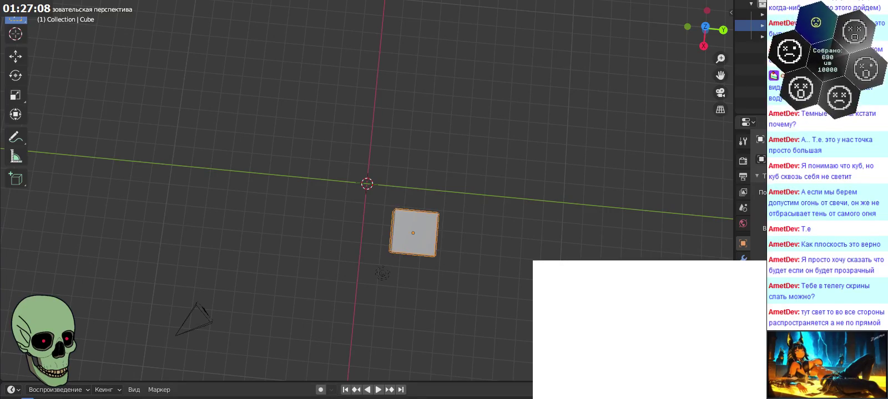
{"action": "left_click", "coordinate": [22, 1]}
{"action": "mouse_move", "coordinate": [56, 126]}
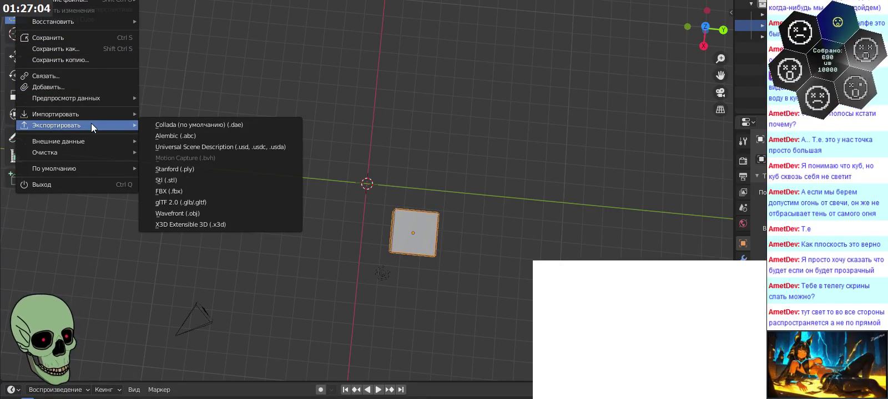
- Import ctest4.stl from the Desktop folder as an STL model
{"action": "left_click", "coordinate": [191, 169]}
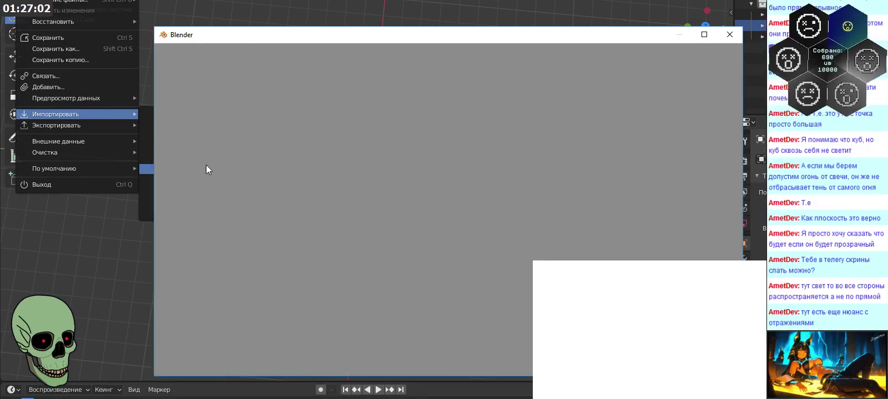
{"action": "left_click", "coordinate": [194, 145]}
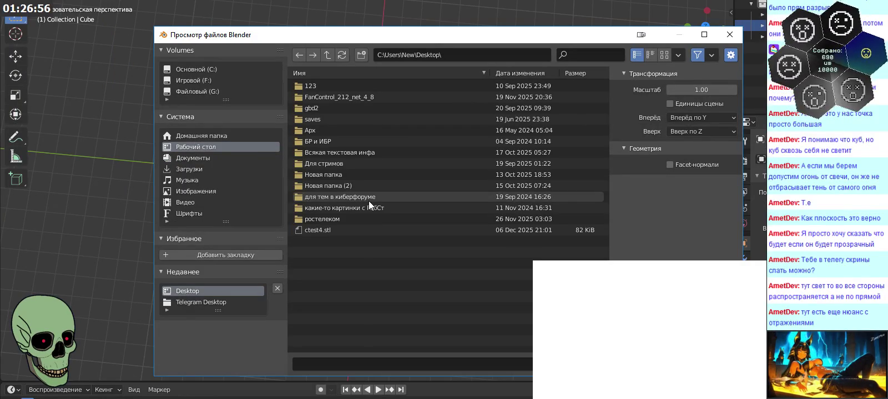
{"action": "left_click", "coordinate": [357, 229]}
{"action": "key", "text": "Return"}
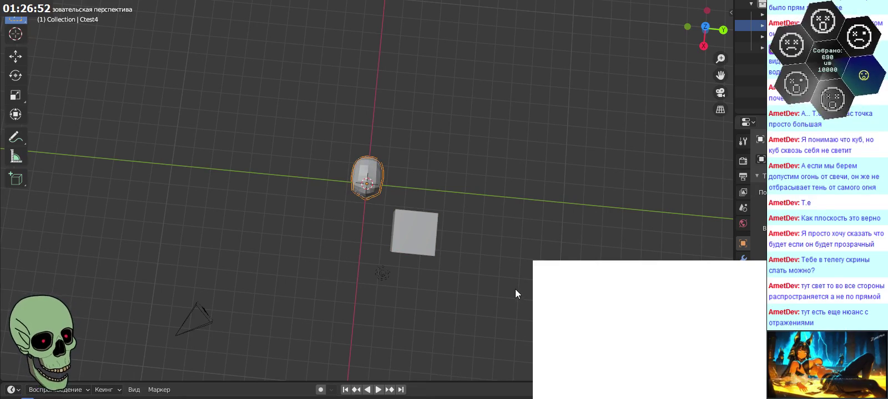
- Orbit and zoom around the imported skull to see its front, eye sockets and side
{"action": "mouse_move", "coordinate": [499, 288]}
{"action": "middle_mouse_down"}
{"action": "mouse_move", "coordinate": [488, 258]}
{"action": "mouse_move", "coordinate": [489, 283]}
{"action": "middle_mouse_up"}
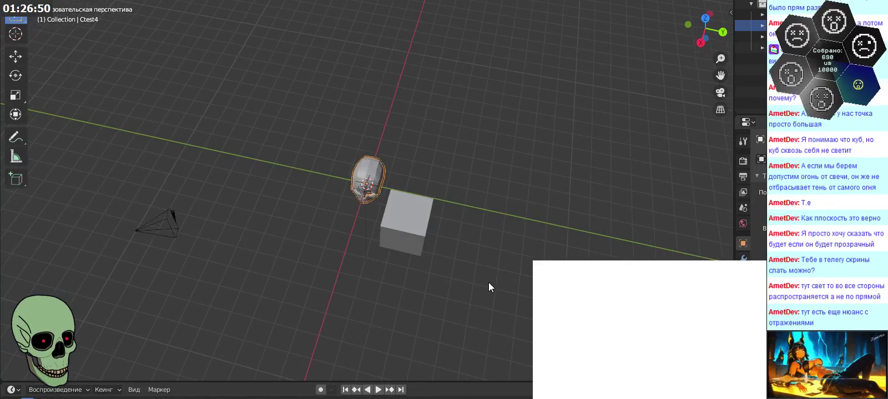
{"action": "mouse_move", "coordinate": [372, 180]}
{"action": "middle_mouse_down"}
{"action": "mouse_move", "coordinate": [425, 150]}
{"action": "mouse_move", "coordinate": [349, 141]}
{"action": "mouse_move", "coordinate": [318, 165]}
{"action": "middle_mouse_up"}
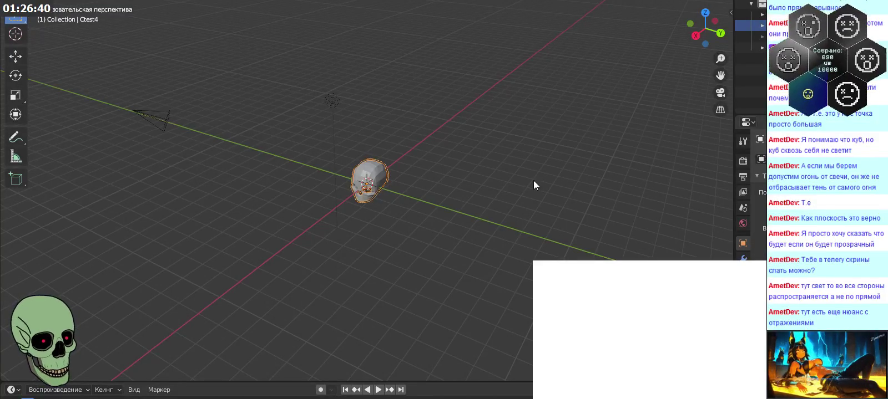
{"action": "mouse_move", "coordinate": [486, 194]}
{"action": "middle_mouse_down"}
{"action": "mouse_move", "coordinate": [495, 231]}
{"action": "mouse_move", "coordinate": [458, 221]}
{"action": "mouse_move", "coordinate": [447, 195]}
{"action": "middle_mouse_up"}
{"action": "scroll", "coordinate": [362, 141], "scroll_direction": "up", "scroll_amount": 3}
{"action": "scroll", "coordinate": [361, 140], "scroll_direction": "up", "scroll_amount": 3}
{"action": "mouse_move", "coordinate": [510, 198]}
{"action": "middle_mouse_down"}
{"action": "mouse_move", "coordinate": [582, 184]}
{"action": "mouse_move", "coordinate": [588, 160]}
{"action": "mouse_move", "coordinate": [571, 190]}
{"action": "mouse_move", "coordinate": [513, 216]}
{"action": "mouse_move", "coordinate": [338, 217]}
{"action": "mouse_move", "coordinate": [572, 218]}
{"action": "middle_mouse_up"}
{"action": "mouse_move", "coordinate": [353, 234]}
{"action": "middle_mouse_down"}
{"action": "mouse_move", "coordinate": [439, 230]}
{"action": "mouse_move", "coordinate": [395, 256]}
{"action": "middle_mouse_up"}
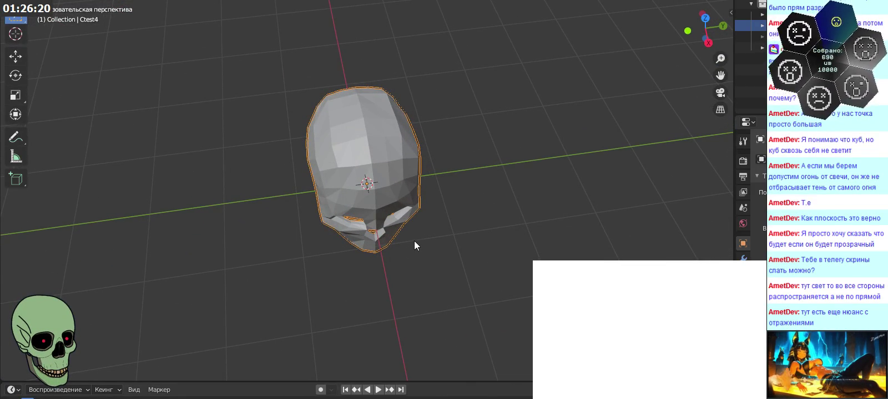
{"action": "mouse_move", "coordinate": [414, 240]}
{"action": "middle_mouse_down"}
{"action": "mouse_move", "coordinate": [441, 238]}
{"action": "mouse_move", "coordinate": [471, 183]}
{"action": "mouse_move", "coordinate": [454, 178]}
{"action": "mouse_move", "coordinate": [423, 206]}
{"action": "mouse_move", "coordinate": [356, 193]}
{"action": "mouse_move", "coordinate": [453, 156]}
{"action": "mouse_move", "coordinate": [448, 234]}
{"action": "mouse_move", "coordinate": [421, 168]}
{"action": "mouse_move", "coordinate": [416, 205]}
{"action": "mouse_move", "coordinate": [437, 187]}
{"action": "mouse_move", "coordinate": [474, 210]}
{"action": "mouse_move", "coordinate": [445, 227]}
{"action": "mouse_move", "coordinate": [395, 207]}
{"action": "mouse_move", "coordinate": [395, 192]}
{"action": "mouse_move", "coordinate": [446, 211]}
{"action": "mouse_move", "coordinate": [434, 212]}
{"action": "mouse_move", "coordinate": [439, 184]}
{"action": "middle_mouse_up"}
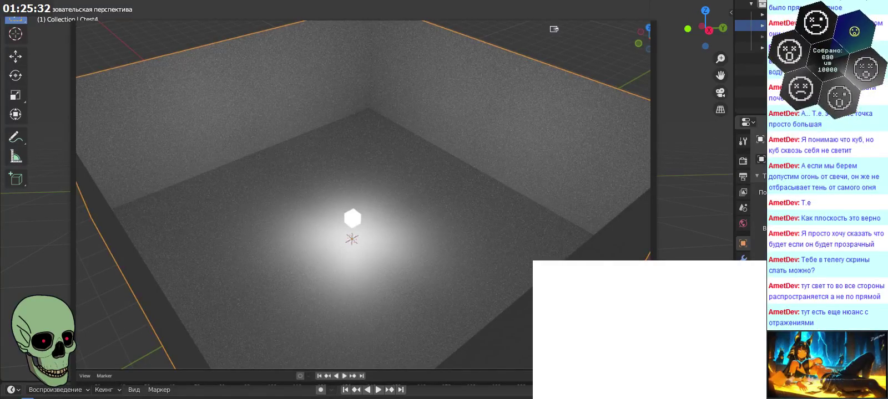
{"action": "mouse_move", "coordinate": [645, 29]}
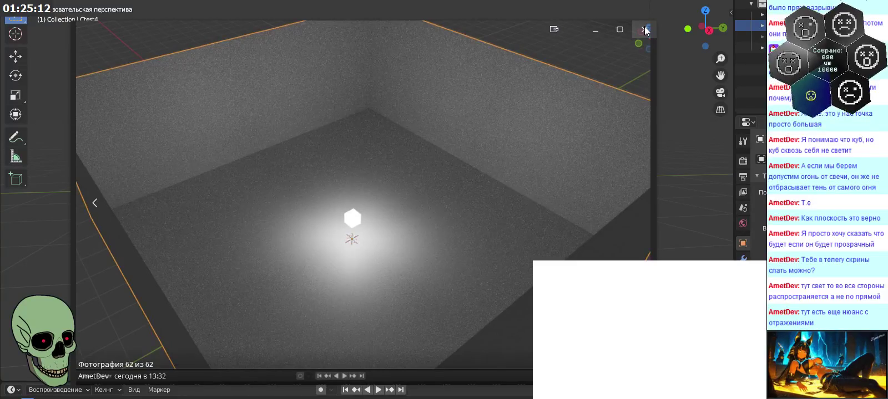
- Flip between the noisy and cleaner lit-room render photos, then close the photo viewer
{"action": "left_click", "coordinate": [645, 29]}
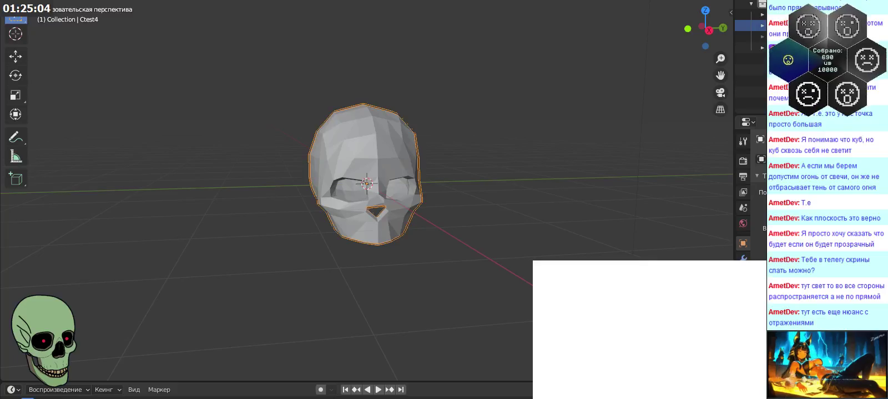
{"action": "key", "text": "alt+Tab"}
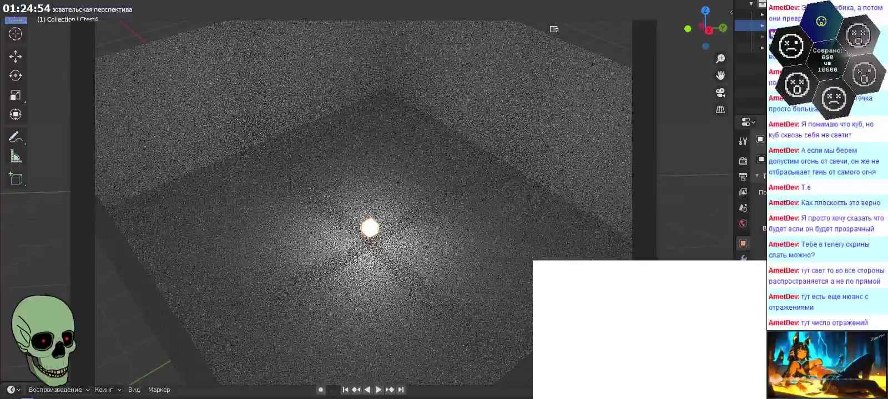
{"action": "key", "text": "Right"}
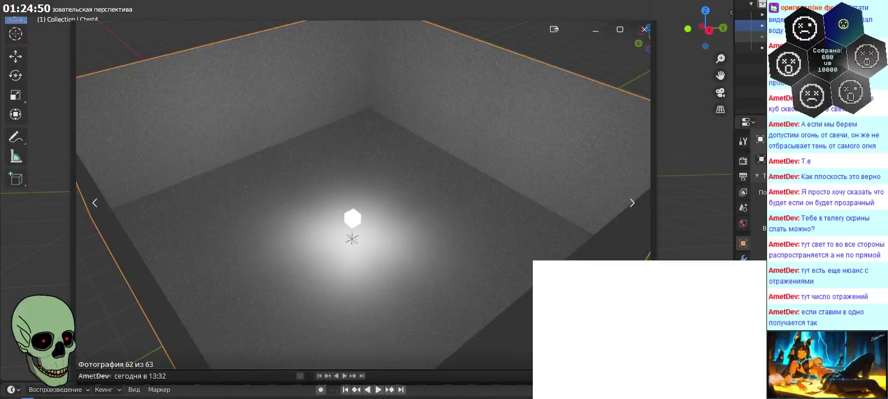
{"action": "left_click", "coordinate": [643, 29]}
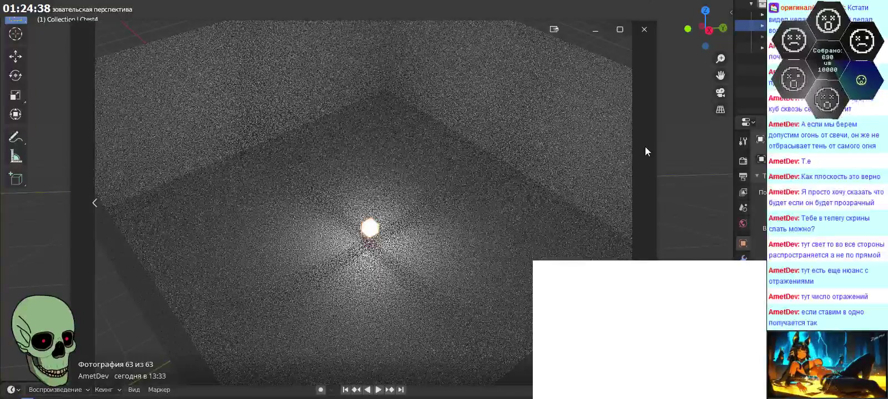
{"action": "left_click", "coordinate": [646, 34]}
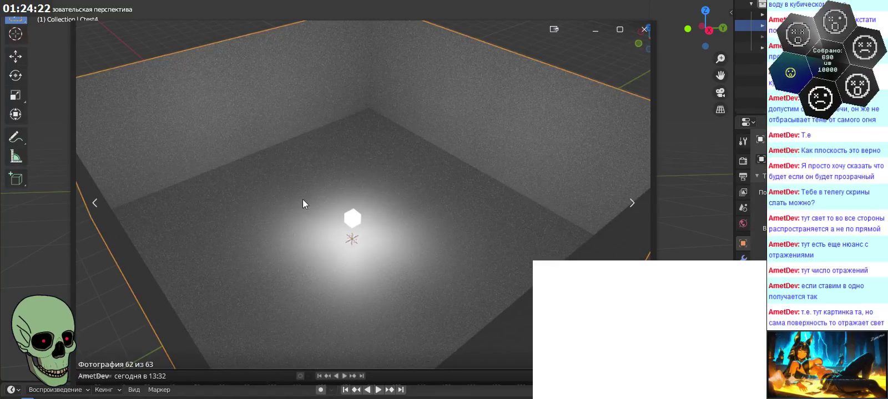
{"action": "left_click", "coordinate": [644, 29]}
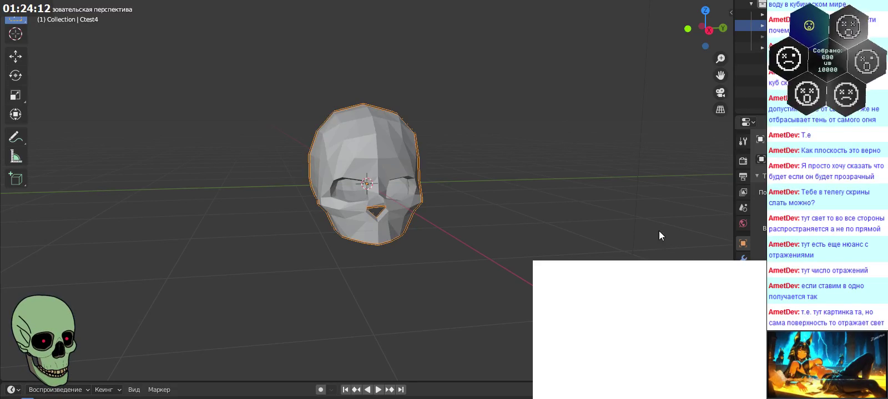
- Orbit around the skull to another side and close the cube render photo
{"action": "middle_click_drag", "start_coordinate": [544, 205], "coordinate": [511, 237]}
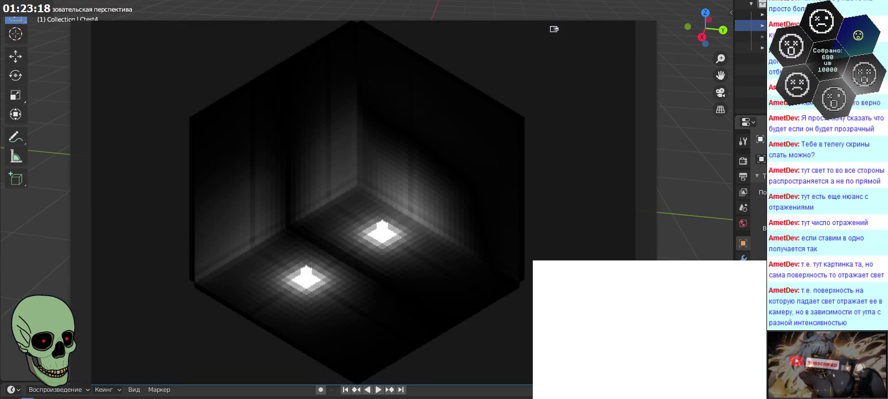
{"action": "mouse_move", "coordinate": [363, 188]}
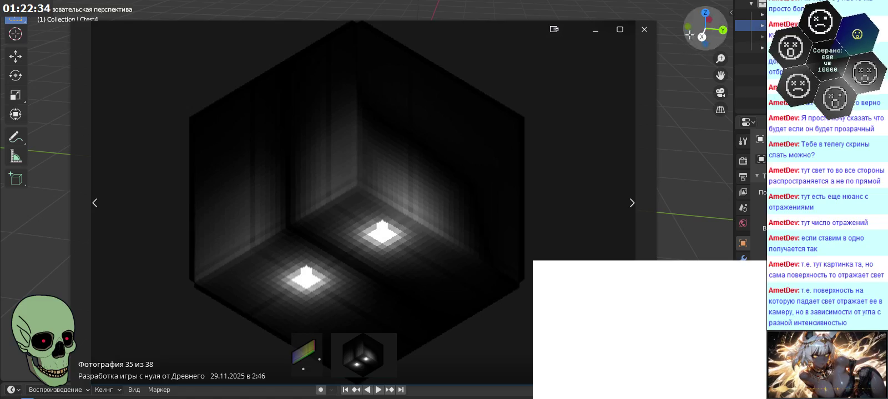
{"action": "left_click", "coordinate": [644, 34]}
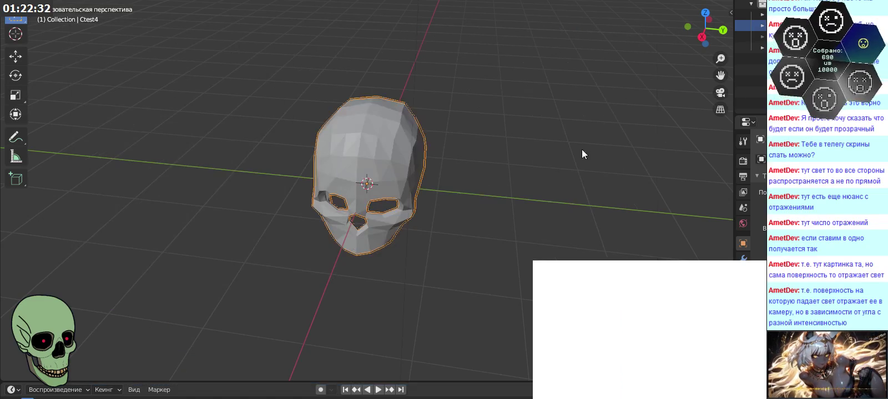
- Orbit to face the skull directly, then bring back the less noisy lit-room render
{"action": "mouse_move", "coordinate": [521, 176]}
{"action": "middle_mouse_down"}
{"action": "mouse_move", "coordinate": [540, 158]}
{"action": "mouse_move", "coordinate": [498, 188]}
{"action": "middle_mouse_up"}
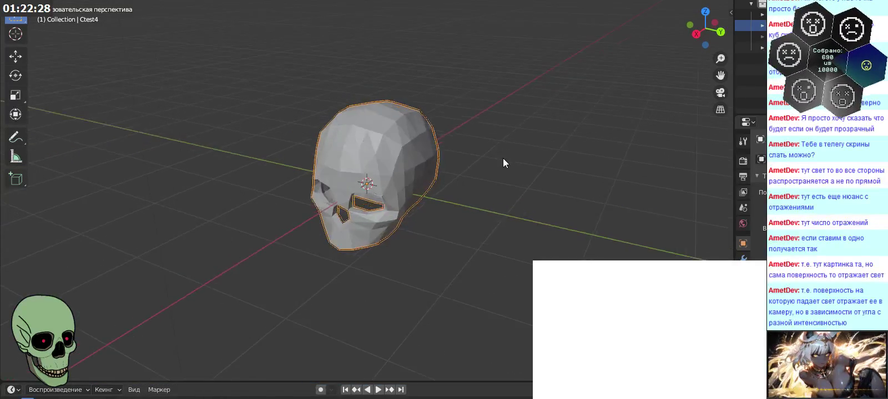
{"action": "mouse_move", "coordinate": [498, 188]}
{"action": "middle_mouse_down"}
{"action": "mouse_move", "coordinate": [531, 163]}
{"action": "mouse_move", "coordinate": [506, 167]}
{"action": "mouse_move", "coordinate": [544, 211]}
{"action": "mouse_move", "coordinate": [543, 257]}
{"action": "mouse_move", "coordinate": [418, 253]}
{"action": "mouse_move", "coordinate": [445, 206]}
{"action": "mouse_move", "coordinate": [501, 147]}
{"action": "mouse_move", "coordinate": [544, 147]}
{"action": "mouse_move", "coordinate": [522, 156]}
{"action": "mouse_move", "coordinate": [532, 191]}
{"action": "mouse_move", "coordinate": [539, 184]}
{"action": "mouse_move", "coordinate": [505, 201]}
{"action": "middle_mouse_up"}
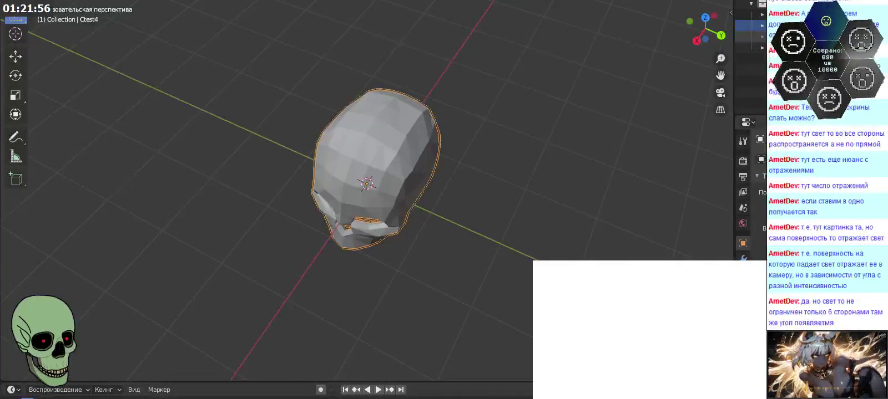
{"action": "key", "text": "Left"}
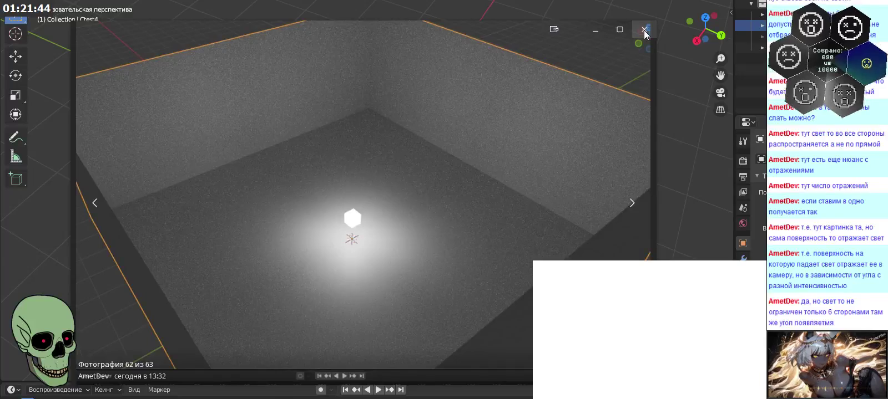
- Close the render viewer and orbit down to a lower side view of the skull
{"action": "left_click", "coordinate": [644, 30]}
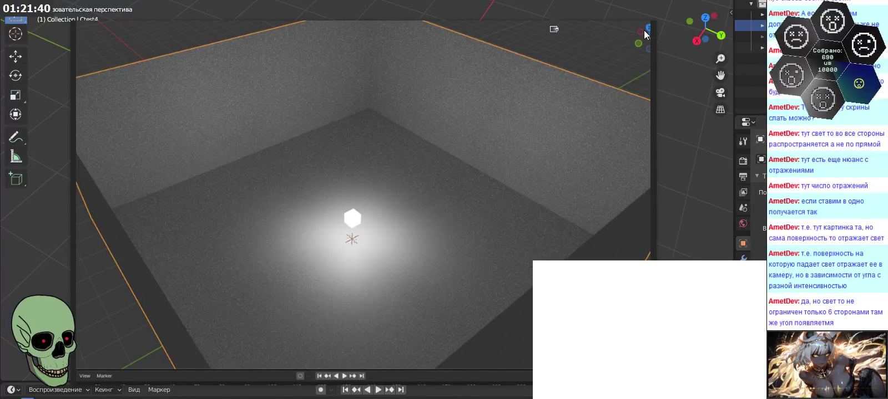
{"action": "left_click", "coordinate": [646, 32]}
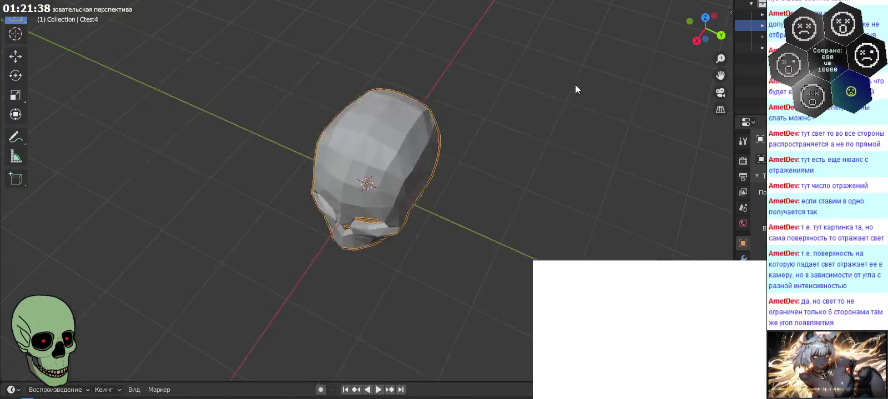
{"action": "mouse_move", "coordinate": [561, 190]}
{"action": "middle_mouse_down"}
{"action": "mouse_move", "coordinate": [596, 128]}
{"action": "mouse_move", "coordinate": [564, 136]}
{"action": "middle_mouse_up"}
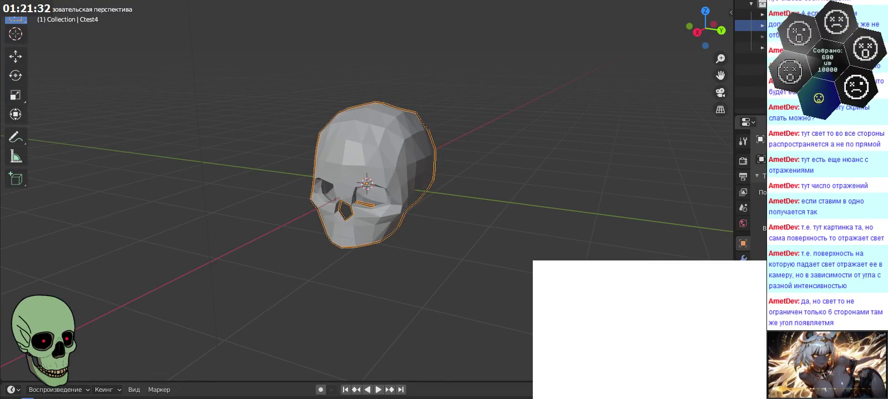
- Step through the noisy room renders, revisit the less noisy one, and close the viewer
{"action": "key", "text": "alt+Tab"}
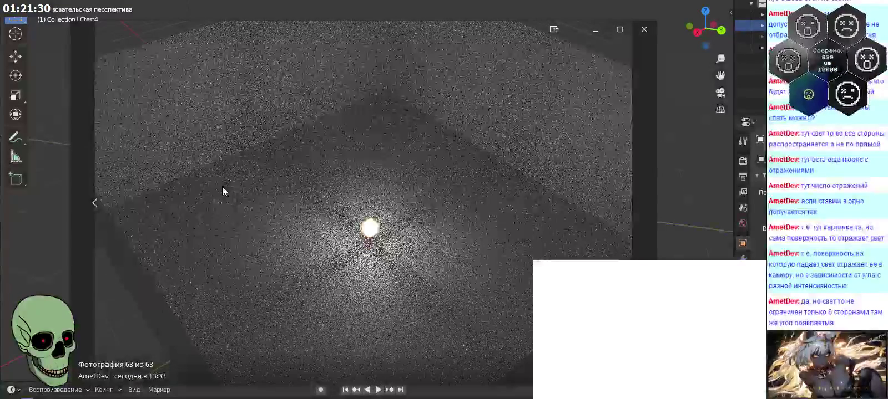
{"action": "key", "text": "Right"}
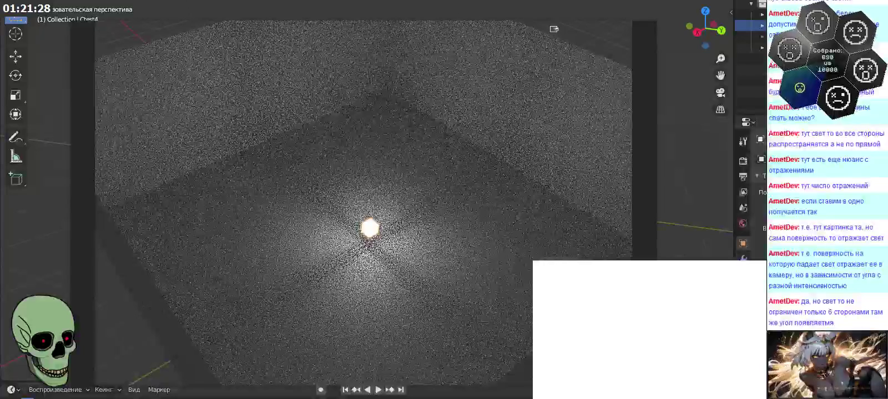
{"action": "key", "text": "Right"}
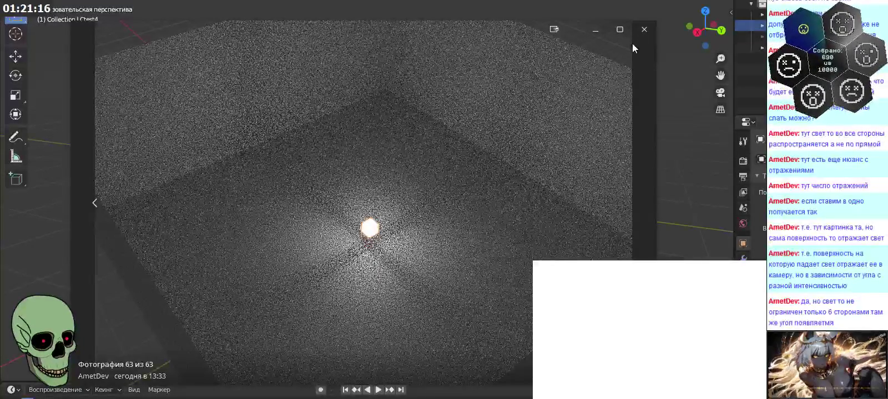
{"action": "left_click", "coordinate": [643, 29]}
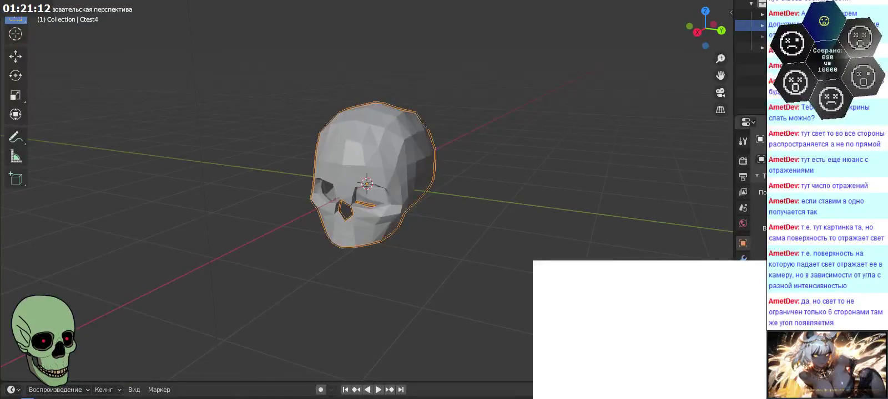
{"action": "key", "text": "alt+Tab"}
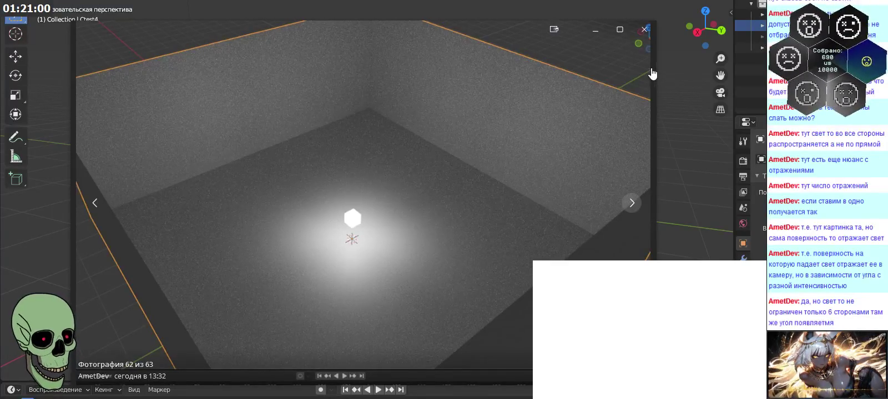
{"action": "left_click", "coordinate": [644, 30]}
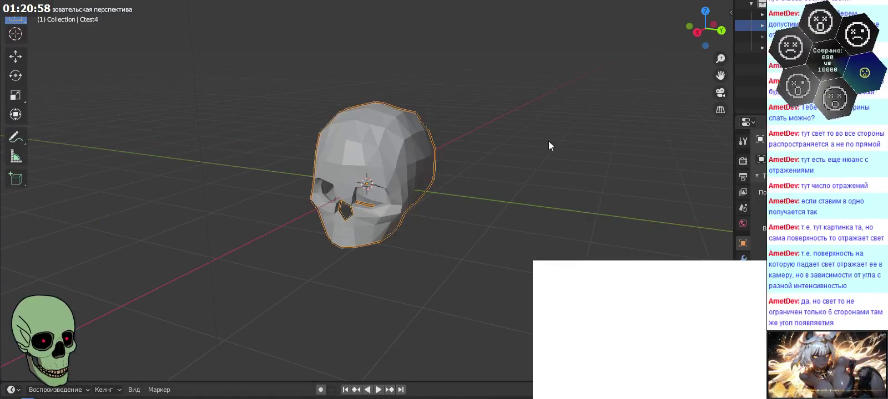
- Orbit the skull from a top-down view to an angled front view
{"action": "mouse_move", "coordinate": [536, 163]}
{"action": "middle_mouse_down"}
{"action": "mouse_move", "coordinate": [557, 367]}
{"action": "mouse_move", "coordinate": [560, 355]}
{"action": "middle_mouse_up"}
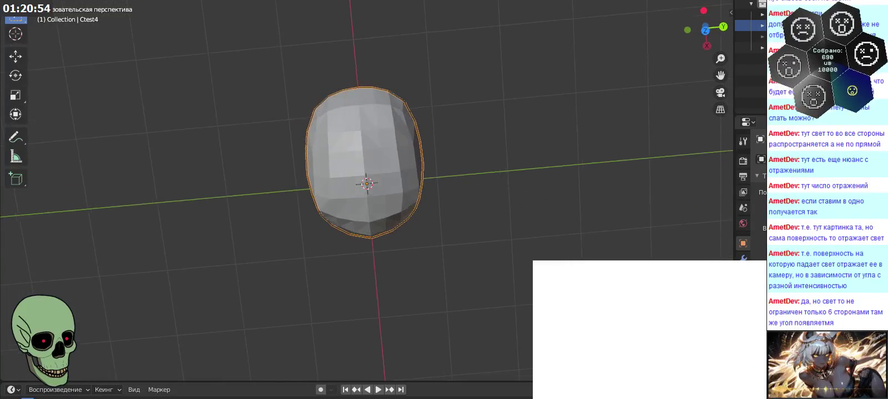
{"action": "mouse_move", "coordinate": [566, 233]}
{"action": "middle_mouse_down"}
{"action": "mouse_move", "coordinate": [571, 195]}
{"action": "mouse_move", "coordinate": [561, 156]}
{"action": "mouse_move", "coordinate": [561, 166]}
{"action": "mouse_move", "coordinate": [535, 176]}
{"action": "mouse_move", "coordinate": [571, 146]}
{"action": "mouse_move", "coordinate": [561, 144]}
{"action": "middle_mouse_up"}
{"action": "mouse_move", "coordinate": [391, 189]}
{"action": "middle_mouse_down"}
{"action": "mouse_move", "coordinate": [546, 189]}
{"action": "mouse_move", "coordinate": [537, 194]}
{"action": "mouse_move", "coordinate": [632, 161]}
{"action": "middle_mouse_up"}
- Deselect Ctest4 via the Outliner and orbit to a high oblique side view of the skull
{"action": "right_click", "coordinate": [744, 27]}
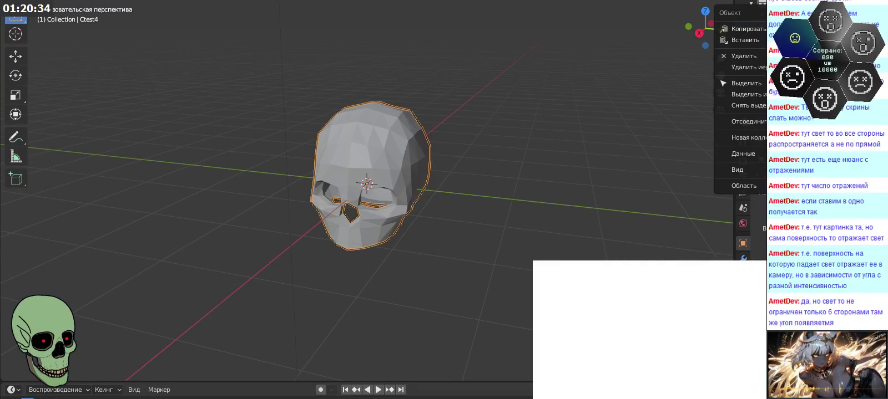
{"action": "left_click", "coordinate": [550, 115]}
{"action": "mouse_move", "coordinate": [551, 115]}
{"action": "middle_mouse_down"}
{"action": "mouse_move", "coordinate": [547, 127]}
{"action": "mouse_move", "coordinate": [581, 106]}
{"action": "middle_mouse_up"}
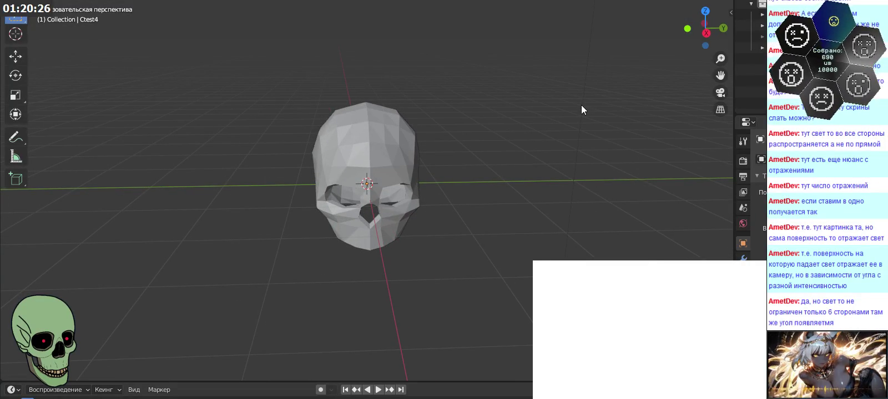
{"action": "mouse_move", "coordinate": [582, 105]}
{"action": "middle_mouse_down"}
{"action": "mouse_move", "coordinate": [574, 127]}
{"action": "mouse_move", "coordinate": [499, 131]}
{"action": "mouse_move", "coordinate": [460, 111]}
{"action": "mouse_move", "coordinate": [520, 136]}
{"action": "mouse_move", "coordinate": [519, 160]}
{"action": "mouse_move", "coordinate": [572, 172]}
{"action": "mouse_move", "coordinate": [614, 102]}
{"action": "mouse_move", "coordinate": [538, 117]}
{"action": "mouse_move", "coordinate": [534, 138]}
{"action": "mouse_move", "coordinate": [472, 92]}
{"action": "mouse_move", "coordinate": [471, 75]}
{"action": "mouse_move", "coordinate": [468, 87]}
{"action": "mouse_move", "coordinate": [459, 84]}
{"action": "mouse_move", "coordinate": [461, 123]}
{"action": "mouse_move", "coordinate": [468, 115]}
{"action": "mouse_move", "coordinate": [455, 83]}
{"action": "middle_mouse_up"}
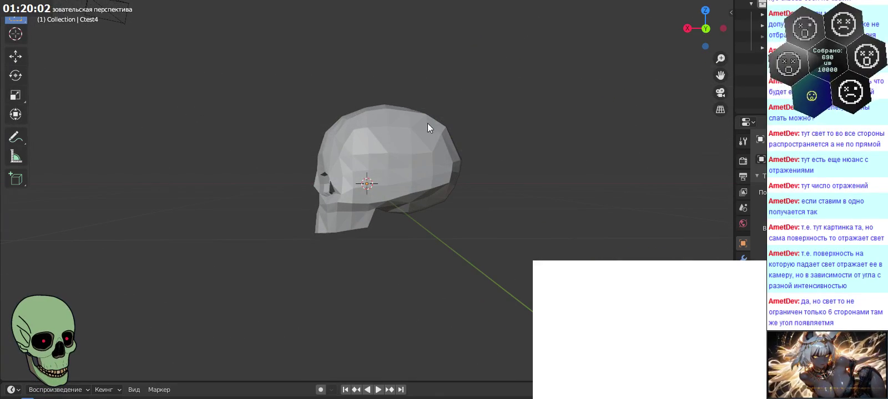
{"action": "middle_click_drag", "start_coordinate": [388, 232], "coordinate": [385, 229]}
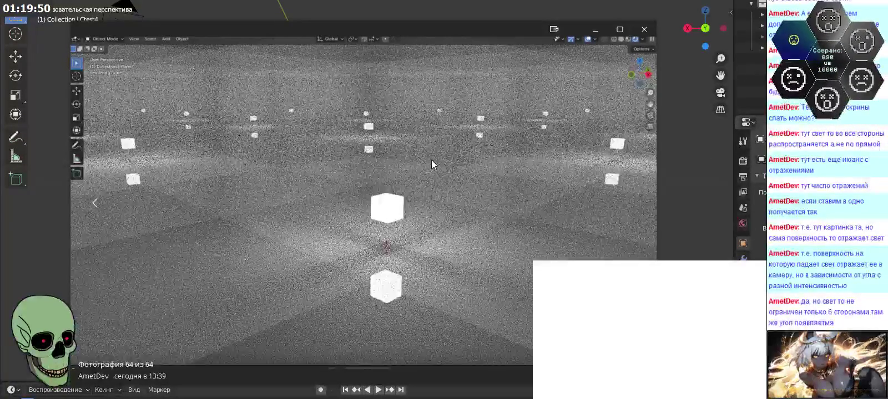
{"action": "mouse_move", "coordinate": [363, 195]}
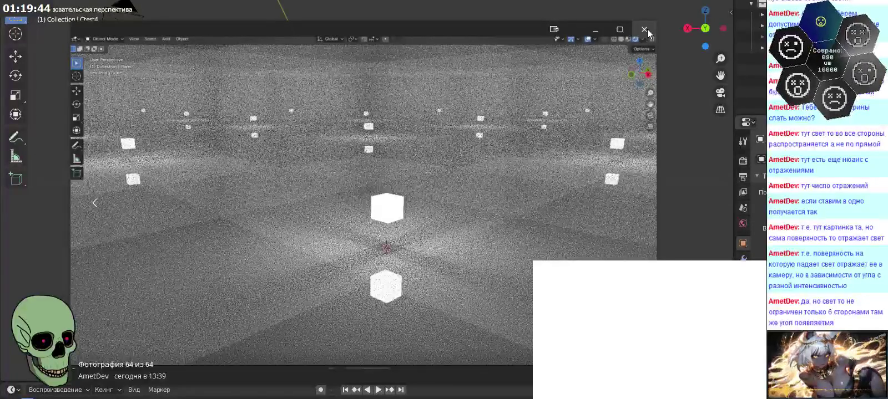
- Close the latest render photo, orbit to face the skull, and close the preview again
{"action": "left_click", "coordinate": [644, 29]}
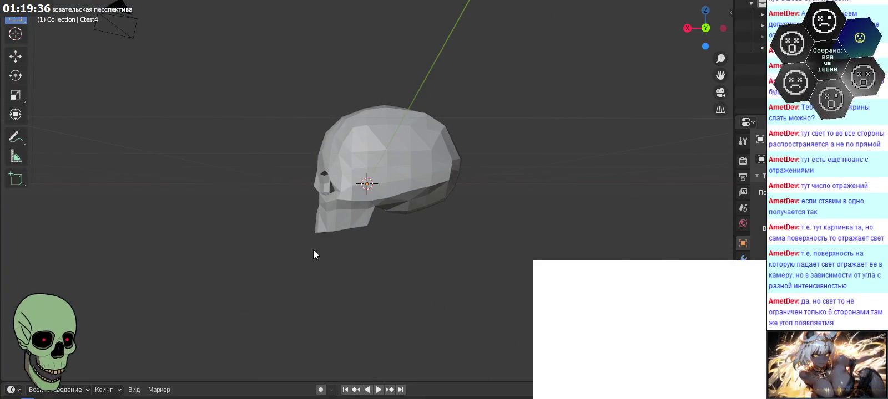
{"action": "mouse_move", "coordinate": [334, 253]}
{"action": "middle_mouse_down"}
{"action": "mouse_move", "coordinate": [520, 270]}
{"action": "mouse_move", "coordinate": [438, 246]}
{"action": "middle_mouse_up"}
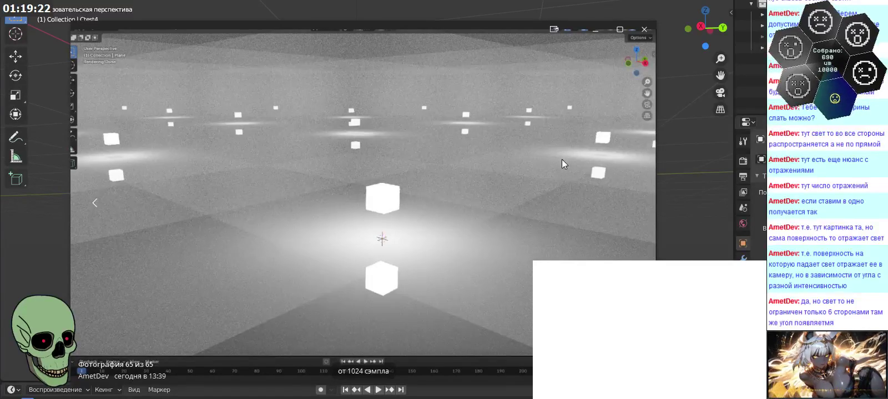
{"action": "left_click", "coordinate": [651, 28]}
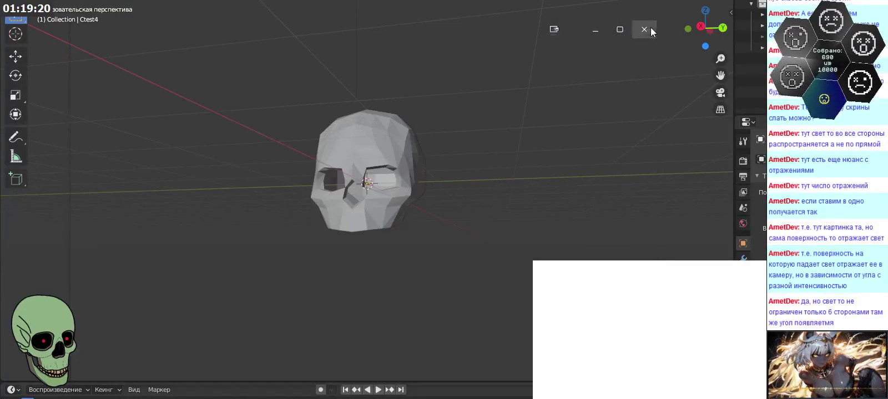
- Orbit the view to look down on the skull, then swing round to face it from the front
{"action": "mouse_move", "coordinate": [551, 164]}
{"action": "middle_mouse_down"}
{"action": "mouse_move", "coordinate": [543, 183]}
{"action": "mouse_move", "coordinate": [561, 213]}
{"action": "mouse_move", "coordinate": [564, 244]}
{"action": "mouse_move", "coordinate": [555, 168]}
{"action": "mouse_move", "coordinate": [555, 190]}
{"action": "mouse_move", "coordinate": [546, 193]}
{"action": "middle_mouse_up"}
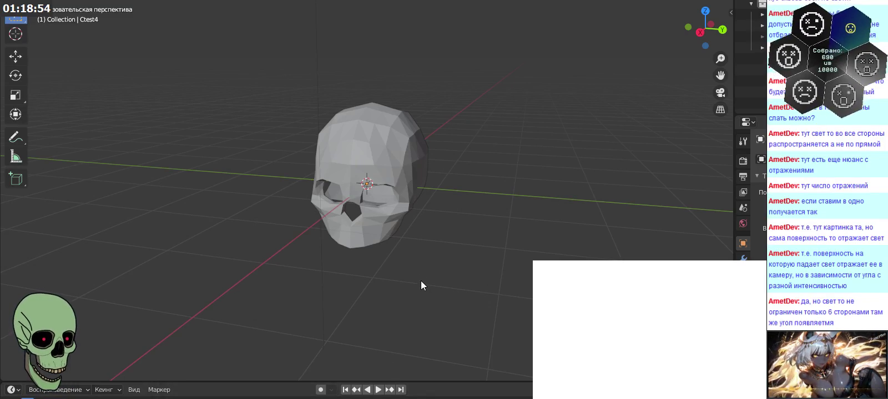
{"action": "mouse_move", "coordinate": [414, 254]}
{"action": "middle_mouse_down"}
{"action": "mouse_move", "coordinate": [437, 261]}
{"action": "mouse_move", "coordinate": [422, 267]}
{"action": "middle_mouse_up"}
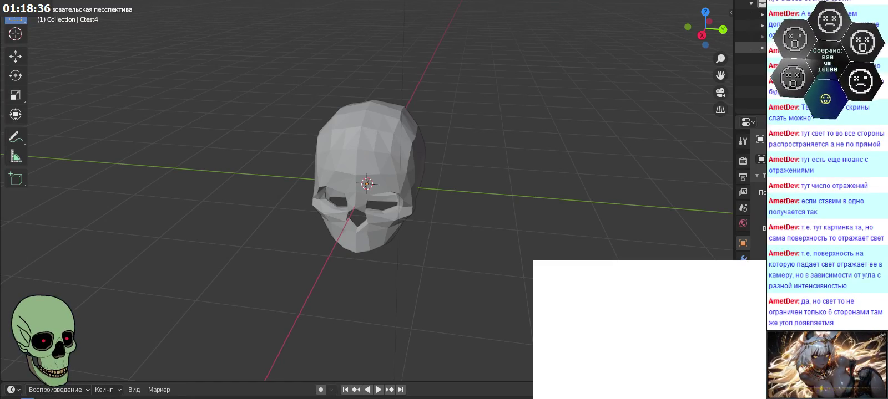
{"action": "mouse_move", "coordinate": [472, 217]}
{"action": "middle_mouse_down"}
{"action": "mouse_move", "coordinate": [474, 194]}
{"action": "mouse_move", "coordinate": [445, 197]}
{"action": "mouse_move", "coordinate": [423, 226]}
{"action": "mouse_move", "coordinate": [427, 245]}
{"action": "mouse_move", "coordinate": [471, 281]}
{"action": "mouse_move", "coordinate": [460, 301]}
{"action": "mouse_move", "coordinate": [400, 184]}
{"action": "mouse_move", "coordinate": [514, 189]}
{"action": "middle_mouse_up"}
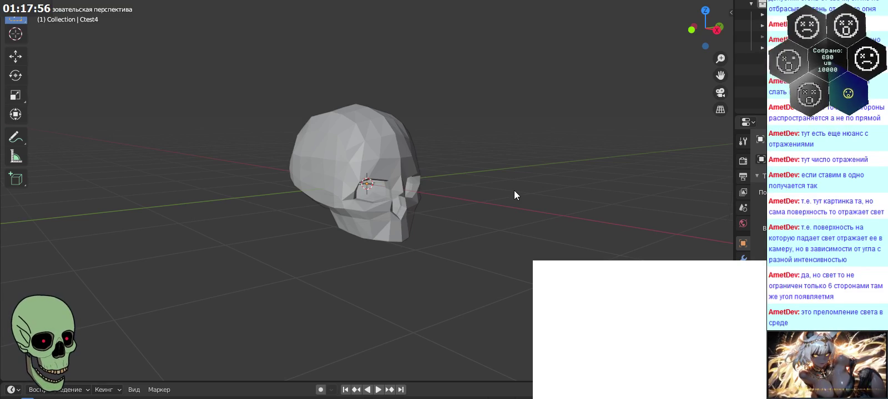
- Orbit around the skull to see its side, a top-down angle, and a front view
{"action": "mouse_move", "coordinate": [511, 191]}
{"action": "middle_mouse_down"}
{"action": "mouse_move", "coordinate": [488, 234]}
{"action": "mouse_move", "coordinate": [467, 244]}
{"action": "mouse_move", "coordinate": [412, 200]}
{"action": "mouse_move", "coordinate": [417, 177]}
{"action": "mouse_move", "coordinate": [377, 210]}
{"action": "mouse_move", "coordinate": [423, 223]}
{"action": "mouse_move", "coordinate": [423, 232]}
{"action": "mouse_move", "coordinate": [456, 228]}
{"action": "mouse_move", "coordinate": [451, 175]}
{"action": "mouse_move", "coordinate": [439, 191]}
{"action": "middle_mouse_up"}
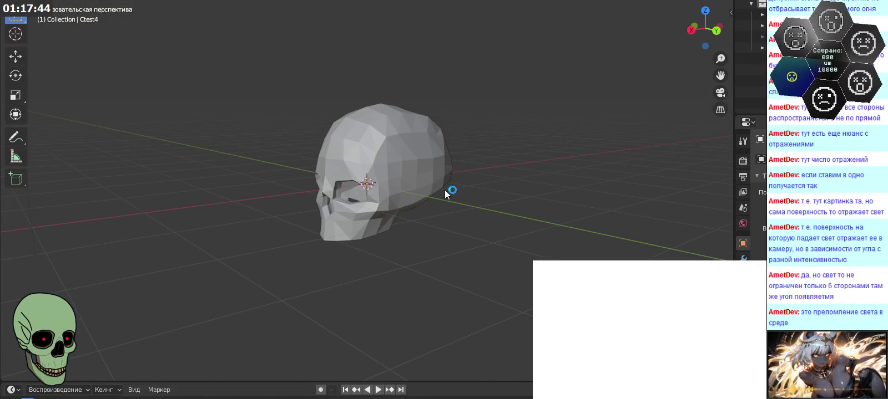
{"action": "mouse_move", "coordinate": [426, 192]}
{"action": "middle_mouse_down"}
{"action": "mouse_move", "coordinate": [396, 265]}
{"action": "mouse_move", "coordinate": [454, 298]}
{"action": "mouse_move", "coordinate": [504, 301]}
{"action": "mouse_move", "coordinate": [455, 282]}
{"action": "mouse_move", "coordinate": [431, 217]}
{"action": "mouse_move", "coordinate": [421, 215]}
{"action": "mouse_move", "coordinate": [440, 241]}
{"action": "mouse_move", "coordinate": [442, 214]}
{"action": "mouse_move", "coordinate": [464, 213]}
{"action": "mouse_move", "coordinate": [448, 188]}
{"action": "mouse_move", "coordinate": [441, 195]}
{"action": "mouse_move", "coordinate": [491, 284]}
{"action": "mouse_move", "coordinate": [475, 189]}
{"action": "mouse_move", "coordinate": [496, 180]}
{"action": "mouse_move", "coordinate": [459, 178]}
{"action": "mouse_move", "coordinate": [461, 187]}
{"action": "mouse_move", "coordinate": [435, 193]}
{"action": "mouse_move", "coordinate": [465, 217]}
{"action": "mouse_move", "coordinate": [484, 217]}
{"action": "mouse_move", "coordinate": [444, 230]}
{"action": "mouse_move", "coordinate": [436, 256]}
{"action": "mouse_move", "coordinate": [463, 268]}
{"action": "middle_mouse_up"}
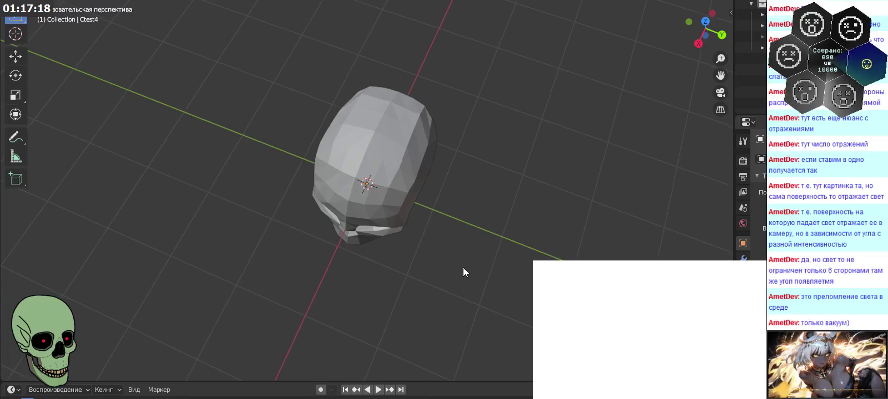
{"action": "mouse_move", "coordinate": [500, 219]}
{"action": "middle_mouse_down"}
{"action": "mouse_move", "coordinate": [506, 239]}
{"action": "mouse_move", "coordinate": [495, 212]}
{"action": "mouse_move", "coordinate": [472, 214]}
{"action": "mouse_move", "coordinate": [487, 245]}
{"action": "mouse_move", "coordinate": [492, 201]}
{"action": "middle_mouse_up"}
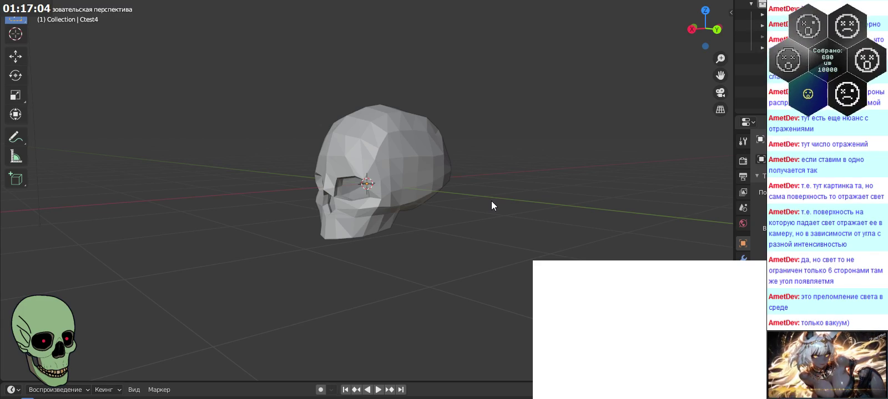
{"action": "middle_click_drag", "start_coordinate": [491, 201], "coordinate": [489, 234]}
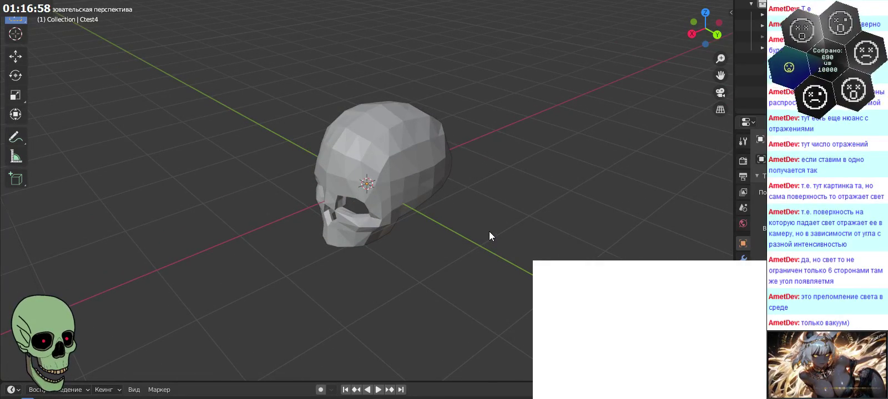
{"action": "mouse_move", "coordinate": [494, 178]}
{"action": "middle_mouse_down"}
{"action": "mouse_move", "coordinate": [505, 236]}
{"action": "mouse_move", "coordinate": [491, 165]}
{"action": "middle_mouse_up"}
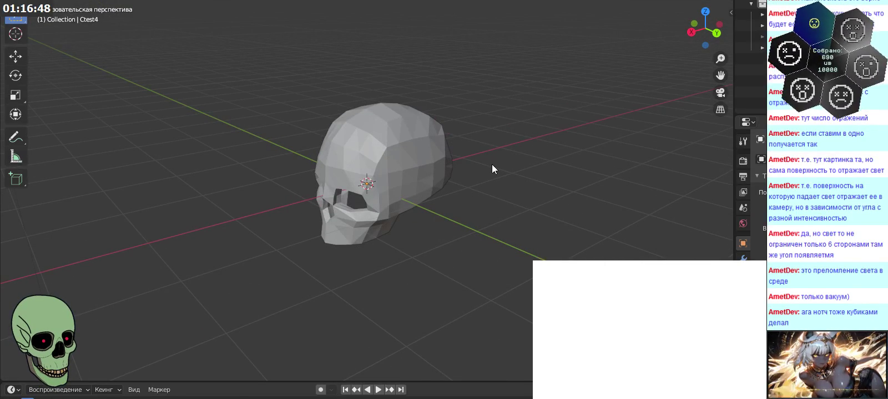
- Orbit down onto the skull's crown and toward a side view, then bring up main.cpp
{"action": "mouse_move", "coordinate": [484, 194]}
{"action": "middle_mouse_down"}
{"action": "mouse_move", "coordinate": [472, 199]}
{"action": "mouse_move", "coordinate": [498, 183]}
{"action": "mouse_move", "coordinate": [465, 168]}
{"action": "mouse_move", "coordinate": [484, 177]}
{"action": "middle_mouse_up"}
{"action": "mouse_move", "coordinate": [493, 170]}
{"action": "middle_mouse_down"}
{"action": "mouse_move", "coordinate": [477, 211]}
{"action": "mouse_move", "coordinate": [438, 184]}
{"action": "mouse_move", "coordinate": [509, 196]}
{"action": "mouse_move", "coordinate": [494, 213]}
{"action": "mouse_move", "coordinate": [516, 200]}
{"action": "mouse_move", "coordinate": [475, 198]}
{"action": "mouse_move", "coordinate": [475, 211]}
{"action": "mouse_move", "coordinate": [459, 197]}
{"action": "mouse_move", "coordinate": [496, 200]}
{"action": "mouse_move", "coordinate": [449, 188]}
{"action": "mouse_move", "coordinate": [476, 172]}
{"action": "mouse_move", "coordinate": [474, 200]}
{"action": "mouse_move", "coordinate": [428, 199]}
{"action": "mouse_move", "coordinate": [476, 206]}
{"action": "mouse_move", "coordinate": [469, 271]}
{"action": "mouse_move", "coordinate": [509, 312]}
{"action": "mouse_move", "coordinate": [456, 219]}
{"action": "mouse_move", "coordinate": [452, 185]}
{"action": "mouse_move", "coordinate": [485, 207]}
{"action": "mouse_move", "coordinate": [494, 178]}
{"action": "mouse_move", "coordinate": [471, 175]}
{"action": "mouse_move", "coordinate": [486, 166]}
{"action": "mouse_move", "coordinate": [461, 205]}
{"action": "mouse_move", "coordinate": [463, 189]}
{"action": "mouse_move", "coordinate": [464, 212]}
{"action": "mouse_move", "coordinate": [423, 202]}
{"action": "mouse_move", "coordinate": [307, 218]}
{"action": "mouse_move", "coordinate": [330, 251]}
{"action": "mouse_move", "coordinate": [426, 281]}
{"action": "mouse_move", "coordinate": [546, 187]}
{"action": "mouse_move", "coordinate": [583, 173]}
{"action": "mouse_move", "coordinate": [566, 216]}
{"action": "mouse_move", "coordinate": [575, 244]}
{"action": "middle_mouse_up"}
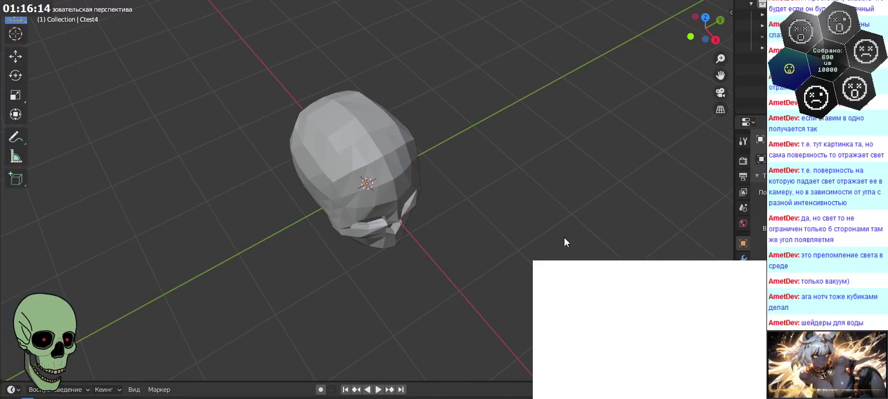
{"action": "mouse_move", "coordinate": [499, 182]}
{"action": "middle_mouse_down"}
{"action": "mouse_move", "coordinate": [513, 246]}
{"action": "mouse_move", "coordinate": [541, 252]}
{"action": "mouse_move", "coordinate": [583, 206]}
{"action": "mouse_move", "coordinate": [479, 238]}
{"action": "mouse_move", "coordinate": [488, 206]}
{"action": "mouse_move", "coordinate": [444, 193]}
{"action": "mouse_move", "coordinate": [365, 199]}
{"action": "mouse_move", "coordinate": [349, 213]}
{"action": "mouse_move", "coordinate": [455, 188]}
{"action": "mouse_move", "coordinate": [453, 151]}
{"action": "mouse_move", "coordinate": [417, 134]}
{"action": "middle_mouse_up"}
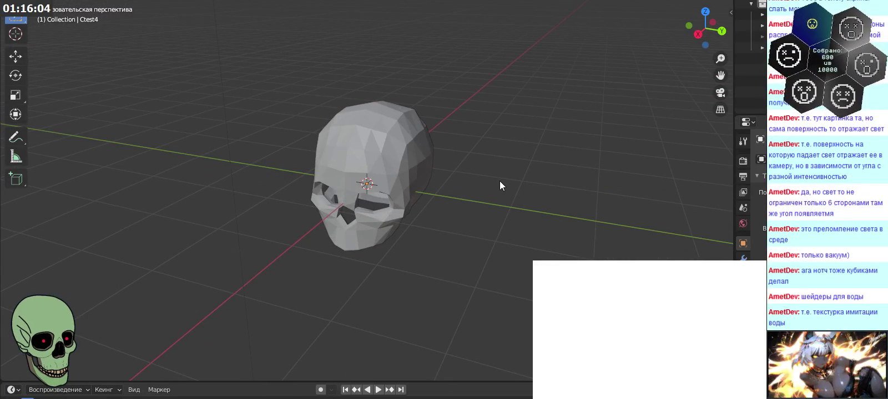
{"action": "middle_click_drag", "start_coordinate": [499, 181], "coordinate": [476, 167]}
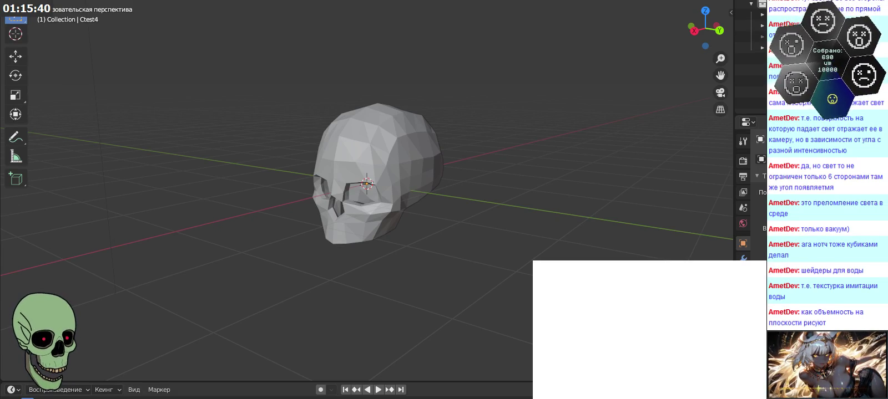
{"action": "left_click", "coordinate": [84, 363]}
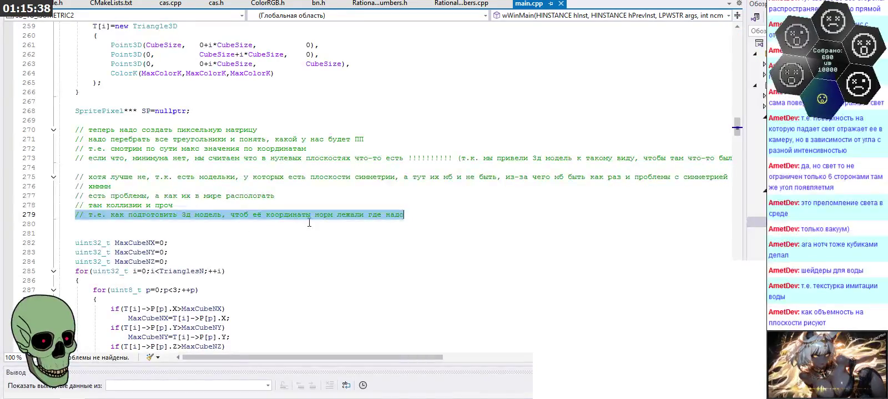
- Add the comment '// нужна точка смещения' on a new line below line 279 in main.cpp
{"action": "left_click", "coordinate": [410, 216]}
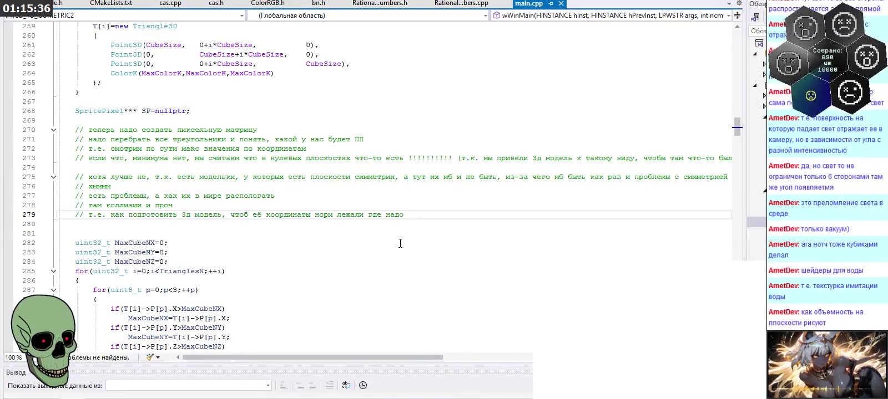
{"action": "key", "text": "Return"}
{"action": "key", "text": "Return"}
{"action": "type", "text": "// "}
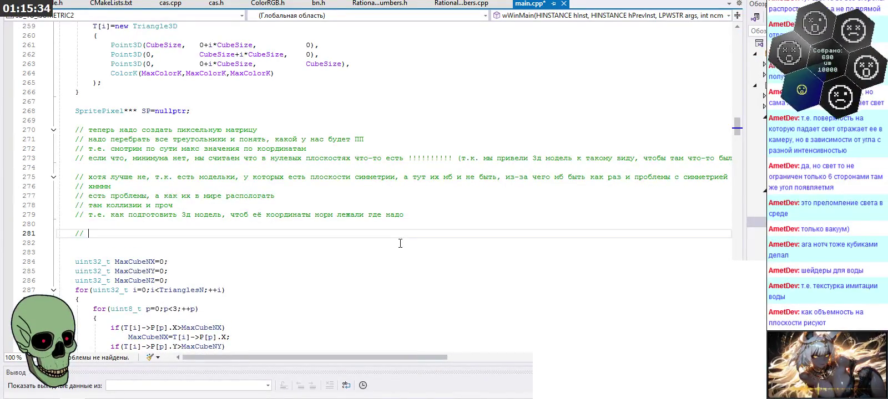
{"action": "type", "text": "нужна точка смещения"}
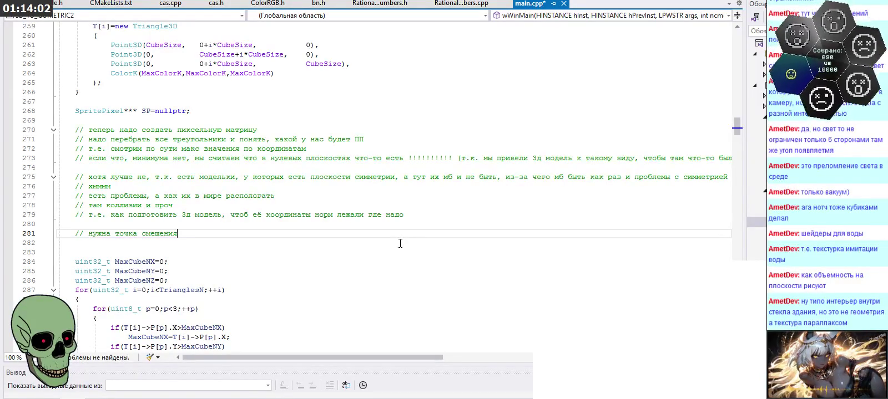
- Add comment lines '// которую мы как-то вычислим' and '// но потом', then orbit the Blender skull
{"action": "key", "text": "Return"}
{"action": "type", "text": "// которую мы как-то вычислим"}
{"action": "key", "text": "Return"}
{"action": "type", "text": "// но потом"}
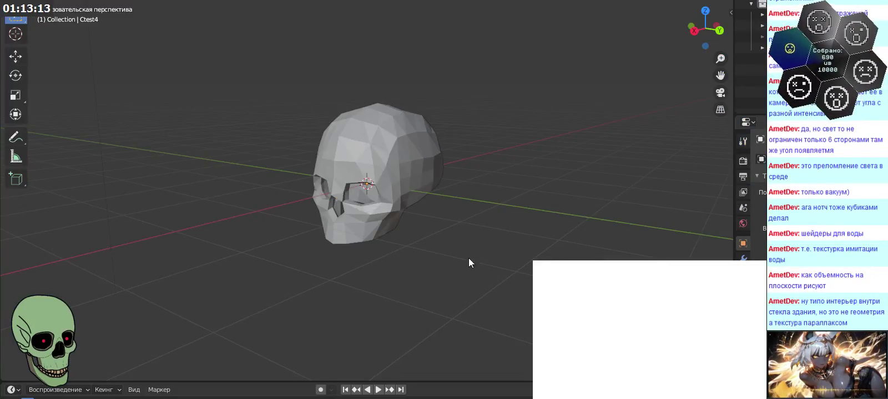
{"action": "middle_click_drag", "start_coordinate": [469, 258], "coordinate": [441, 249]}
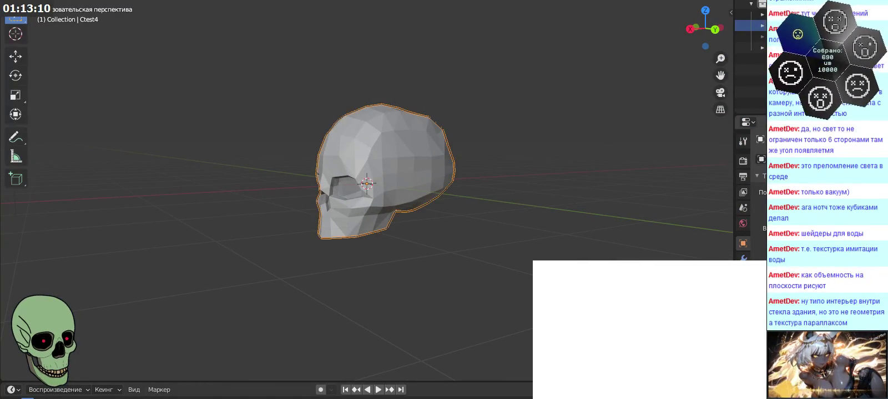
- Start moving the skull up along Z and orbit the view around the origin
{"action": "key", "text": "g"}
{"action": "key", "text": "z"}
{"action": "mouse_move", "coordinate": [452, 205]}
{"action": "middle_mouse_down"}
{"action": "mouse_move", "coordinate": [441, 223]}
{"action": "mouse_move", "coordinate": [476, 234]}
{"action": "mouse_move", "coordinate": [427, 247]}
{"action": "mouse_move", "coordinate": [450, 253]}
{"action": "mouse_move", "coordinate": [428, 232]}
{"action": "mouse_move", "coordinate": [462, 239]}
{"action": "mouse_move", "coordinate": [439, 220]}
{"action": "middle_mouse_up"}
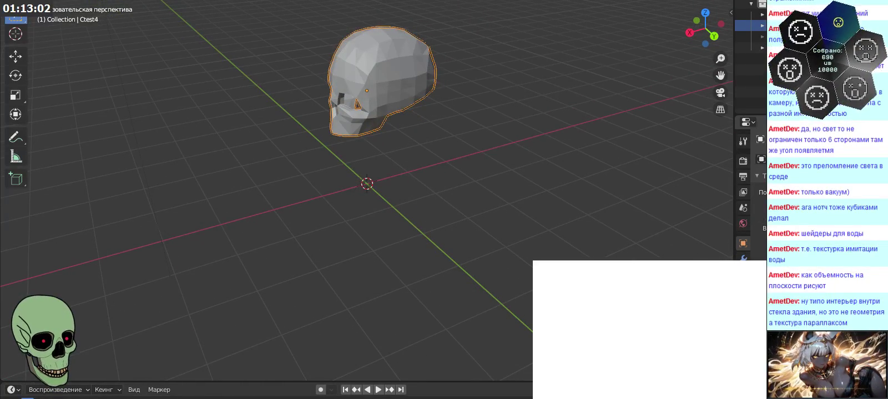
- Step through undo and redo to shift the skull back and forth along the axis
{"action": "key", "text": "ctrl+z"}
{"action": "key", "text": "ctrl+z"}
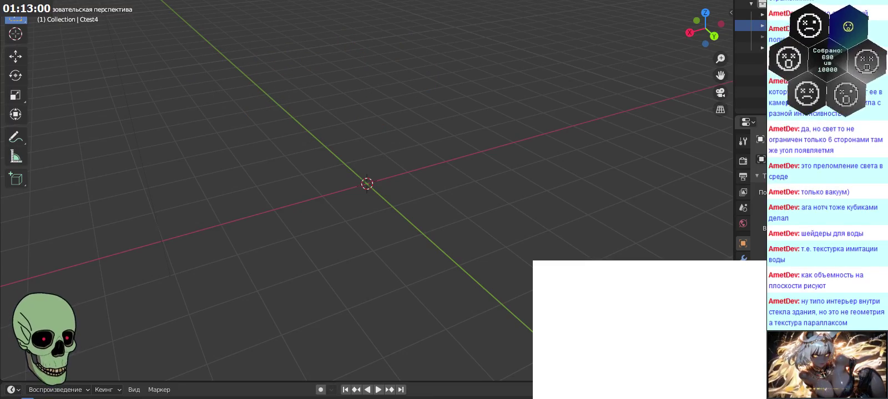
{"action": "key", "text": "ctrl+shift+z"}
{"action": "key", "text": "ctrl+shift+z"}
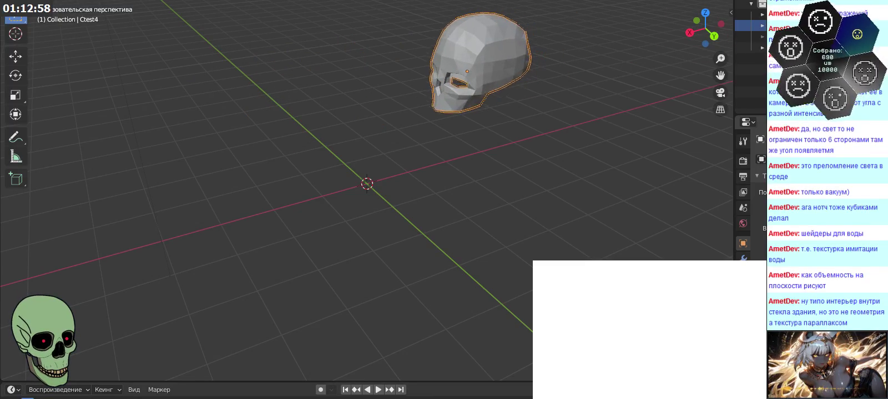
{"action": "key", "text": "ctrl+shift+z"}
{"action": "key", "text": "ctrl+shift+z"}
{"action": "key", "text": "ctrl+shift+z"}
{"action": "key", "text": "ctrl+z"}
{"action": "key", "text": "ctrl+z"}
{"action": "key", "text": "ctrl+z"}
{"action": "key", "text": "ctrl+shift+z"}
{"action": "key", "text": "ctrl+shift+z"}
{"action": "key", "text": "ctrl+z"}
{"action": "key", "text": "ctrl+z"}
{"action": "key", "text": "ctrl+shift+z"}
{"action": "key", "text": "ctrl+shift+z"}
{"action": "key", "text": "ctrl+z"}
{"action": "key", "text": "ctrl+shift+z"}
{"action": "key", "text": "ctrl+z"}
{"action": "key", "text": "ctrl+z"}
{"action": "key", "text": "ctrl+shift+z"}
{"action": "key", "text": "ctrl+z"}
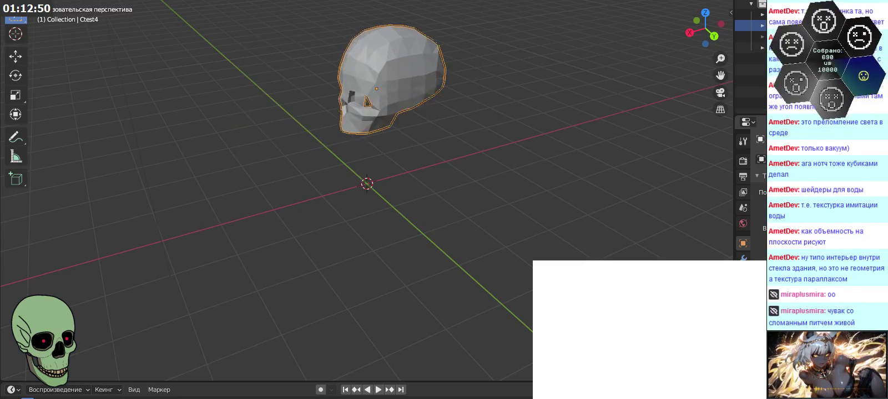
{"action": "key", "text": "ctrl+z"}
{"action": "key", "text": "ctrl+shift+z"}
{"action": "key", "text": "ctrl+z"}
{"action": "key", "text": "ctrl+z"}
{"action": "key", "text": "ctrl+shift+z"}
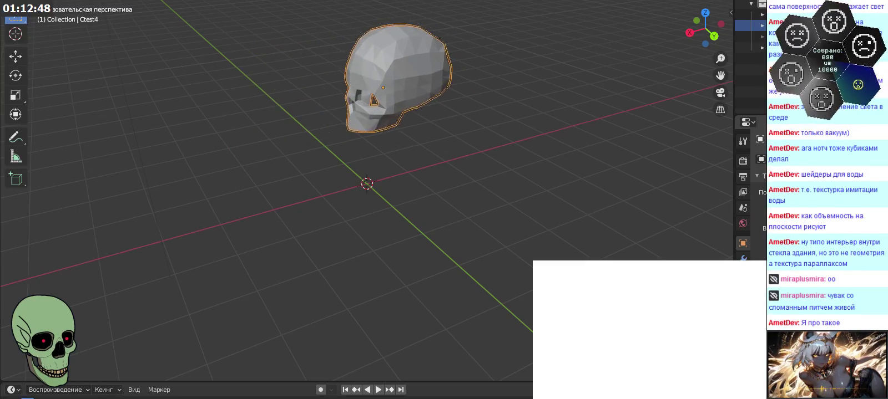
{"action": "key", "text": "ctrl+shift+z"}
{"action": "key", "text": "ctrl+shift+z"}
{"action": "key", "text": "ctrl+z"}
{"action": "key", "text": "ctrl+z"}
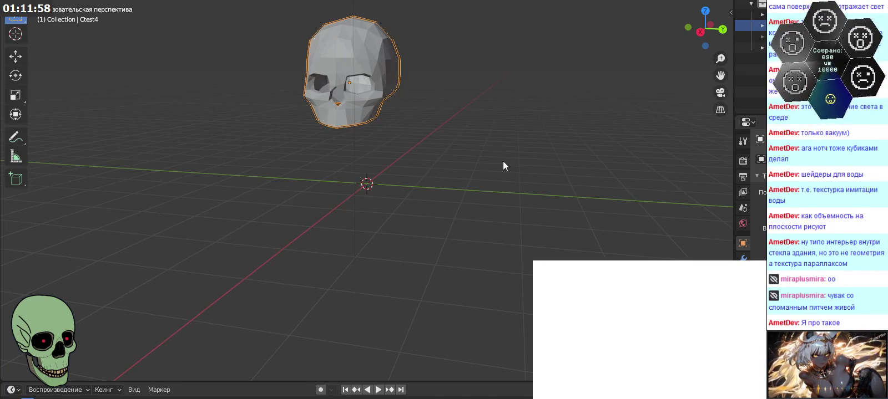
- Orbit from a low angle beside the skull round to a front view of it
{"action": "mouse_move", "coordinate": [502, 161]}
{"action": "middle_mouse_down"}
{"action": "mouse_move", "coordinate": [512, 186]}
{"action": "mouse_move", "coordinate": [495, 142]}
{"action": "mouse_move", "coordinate": [428, 190]}
{"action": "mouse_move", "coordinate": [460, 242]}
{"action": "mouse_move", "coordinate": [517, 245]}
{"action": "mouse_move", "coordinate": [501, 176]}
{"action": "mouse_move", "coordinate": [467, 175]}
{"action": "mouse_move", "coordinate": [461, 151]}
{"action": "mouse_move", "coordinate": [445, 175]}
{"action": "mouse_move", "coordinate": [411, 173]}
{"action": "mouse_move", "coordinate": [461, 159]}
{"action": "mouse_move", "coordinate": [476, 166]}
{"action": "mouse_move", "coordinate": [407, 178]}
{"action": "mouse_move", "coordinate": [448, 214]}
{"action": "mouse_move", "coordinate": [509, 192]}
{"action": "mouse_move", "coordinate": [518, 159]}
{"action": "mouse_move", "coordinate": [423, 162]}
{"action": "mouse_move", "coordinate": [411, 176]}
{"action": "mouse_move", "coordinate": [470, 166]}
{"action": "mouse_move", "coordinate": [415, 154]}
{"action": "mouse_move", "coordinate": [476, 176]}
{"action": "mouse_move", "coordinate": [424, 181]}
{"action": "mouse_move", "coordinate": [244, 88]}
{"action": "mouse_move", "coordinate": [429, 149]}
{"action": "mouse_move", "coordinate": [406, 135]}
{"action": "mouse_move", "coordinate": [446, 126]}
{"action": "mouse_move", "coordinate": [420, 113]}
{"action": "mouse_move", "coordinate": [423, 140]}
{"action": "mouse_move", "coordinate": [360, 122]}
{"action": "mouse_move", "coordinate": [436, 109]}
{"action": "mouse_move", "coordinate": [419, 148]}
{"action": "mouse_move", "coordinate": [405, 151]}
{"action": "mouse_move", "coordinate": [417, 137]}
{"action": "middle_mouse_up"}
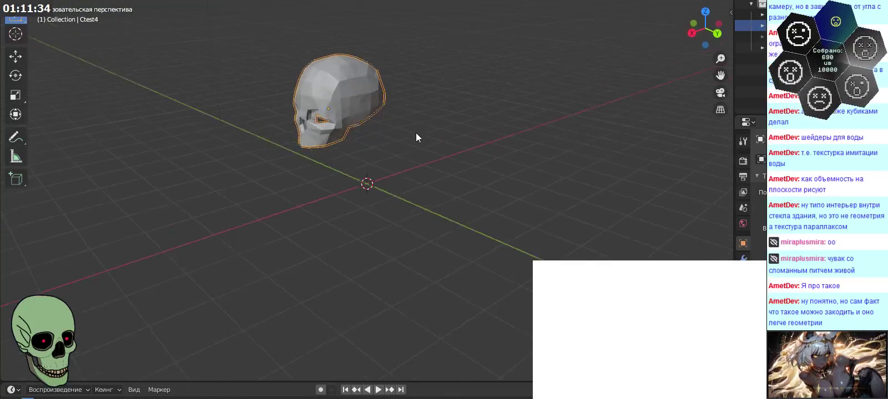
{"action": "mouse_move", "coordinate": [411, 123]}
{"action": "middle_mouse_down"}
{"action": "mouse_move", "coordinate": [446, 155]}
{"action": "mouse_move", "coordinate": [396, 143]}
{"action": "mouse_move", "coordinate": [406, 134]}
{"action": "mouse_move", "coordinate": [420, 143]}
{"action": "mouse_move", "coordinate": [389, 140]}
{"action": "mouse_move", "coordinate": [405, 131]}
{"action": "mouse_move", "coordinate": [422, 139]}
{"action": "mouse_move", "coordinate": [382, 150]}
{"action": "mouse_move", "coordinate": [415, 143]}
{"action": "mouse_move", "coordinate": [396, 162]}
{"action": "mouse_move", "coordinate": [430, 138]}
{"action": "mouse_move", "coordinate": [400, 168]}
{"action": "mouse_move", "coordinate": [383, 122]}
{"action": "mouse_move", "coordinate": [410, 130]}
{"action": "mouse_move", "coordinate": [422, 154]}
{"action": "mouse_move", "coordinate": [476, 174]}
{"action": "mouse_move", "coordinate": [548, 173]}
{"action": "mouse_move", "coordinate": [527, 115]}
{"action": "mouse_move", "coordinate": [413, 127]}
{"action": "mouse_move", "coordinate": [466, 137]}
{"action": "mouse_move", "coordinate": [474, 149]}
{"action": "mouse_move", "coordinate": [467, 162]}
{"action": "mouse_move", "coordinate": [500, 176]}
{"action": "mouse_move", "coordinate": [428, 134]}
{"action": "mouse_move", "coordinate": [424, 119]}
{"action": "mouse_move", "coordinate": [410, 121]}
{"action": "middle_mouse_up"}
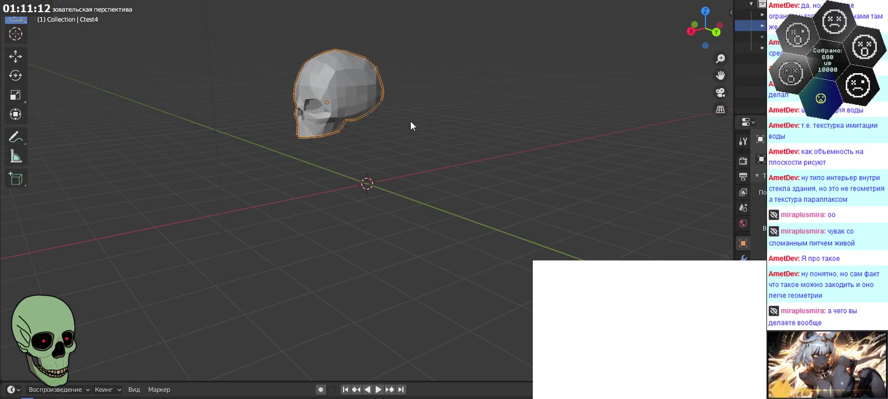
{"action": "mouse_move", "coordinate": [410, 121]}
{"action": "middle_mouse_down"}
{"action": "mouse_move", "coordinate": [411, 134]}
{"action": "mouse_move", "coordinate": [461, 160]}
{"action": "mouse_move", "coordinate": [495, 147]}
{"action": "mouse_move", "coordinate": [493, 136]}
{"action": "mouse_move", "coordinate": [391, 136]}
{"action": "mouse_move", "coordinate": [406, 174]}
{"action": "mouse_move", "coordinate": [466, 202]}
{"action": "mouse_move", "coordinate": [465, 167]}
{"action": "mouse_move", "coordinate": [436, 174]}
{"action": "mouse_move", "coordinate": [454, 148]}
{"action": "mouse_move", "coordinate": [385, 165]}
{"action": "mouse_move", "coordinate": [572, 165]}
{"action": "mouse_move", "coordinate": [513, 170]}
{"action": "mouse_move", "coordinate": [483, 187]}
{"action": "mouse_move", "coordinate": [490, 169]}
{"action": "mouse_move", "coordinate": [467, 154]}
{"action": "mouse_move", "coordinate": [440, 198]}
{"action": "mouse_move", "coordinate": [478, 117]}
{"action": "mouse_move", "coordinate": [474, 190]}
{"action": "mouse_move", "coordinate": [484, 227]}
{"action": "mouse_move", "coordinate": [478, 198]}
{"action": "middle_mouse_up"}
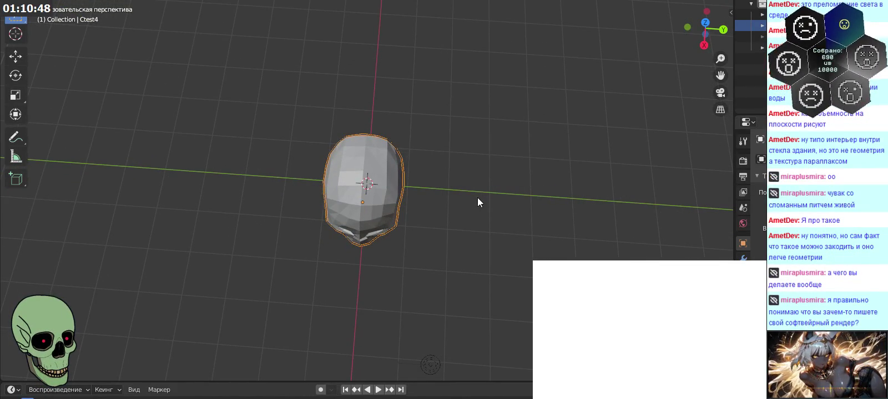
- Zoom out and orbit to a raised angle on the skull, bringing the scene camera into view
{"action": "scroll", "coordinate": [489, 172], "scroll_direction": "down", "scroll_amount": 1}
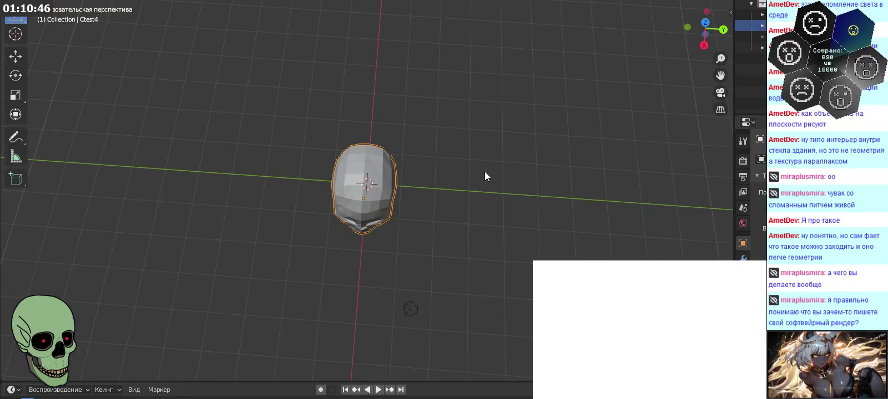
{"action": "mouse_move", "coordinate": [479, 178]}
{"action": "middle_mouse_down"}
{"action": "mouse_move", "coordinate": [480, 163]}
{"action": "mouse_move", "coordinate": [482, 208]}
{"action": "mouse_move", "coordinate": [440, 131]}
{"action": "mouse_move", "coordinate": [428, 141]}
{"action": "mouse_move", "coordinate": [430, 117]}
{"action": "middle_mouse_up"}
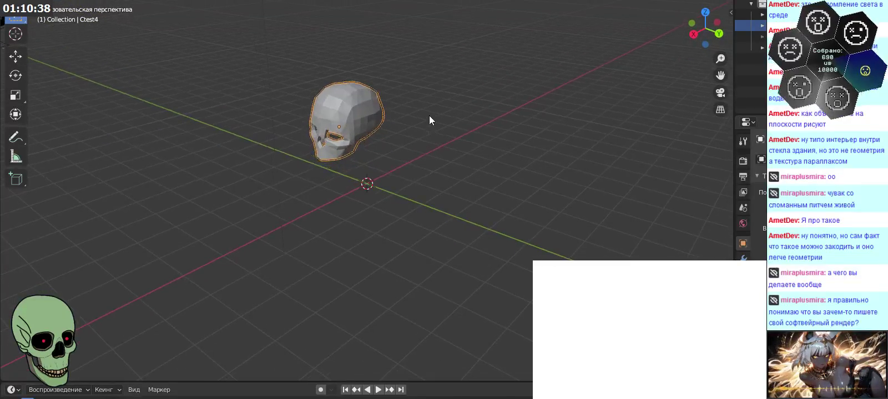
{"action": "mouse_move", "coordinate": [372, 125]}
{"action": "middle_mouse_down"}
{"action": "mouse_move", "coordinate": [345, 78]}
{"action": "mouse_move", "coordinate": [431, 111]}
{"action": "mouse_move", "coordinate": [430, 118]}
{"action": "middle_mouse_up"}
{"action": "mouse_move", "coordinate": [488, 159]}
{"action": "middle_mouse_down"}
{"action": "mouse_move", "coordinate": [488, 134]}
{"action": "mouse_move", "coordinate": [463, 151]}
{"action": "mouse_move", "coordinate": [474, 180]}
{"action": "mouse_move", "coordinate": [506, 156]}
{"action": "mouse_move", "coordinate": [483, 162]}
{"action": "mouse_move", "coordinate": [546, 186]}
{"action": "mouse_move", "coordinate": [551, 213]}
{"action": "mouse_move", "coordinate": [542, 245]}
{"action": "mouse_move", "coordinate": [529, 187]}
{"action": "mouse_move", "coordinate": [463, 150]}
{"action": "mouse_move", "coordinate": [546, 173]}
{"action": "mouse_move", "coordinate": [565, 219]}
{"action": "mouse_move", "coordinate": [552, 195]}
{"action": "mouse_move", "coordinate": [524, 179]}
{"action": "mouse_move", "coordinate": [505, 183]}
{"action": "mouse_move", "coordinate": [502, 171]}
{"action": "mouse_move", "coordinate": [528, 177]}
{"action": "mouse_move", "coordinate": [557, 209]}
{"action": "mouse_move", "coordinate": [555, 220]}
{"action": "mouse_move", "coordinate": [519, 224]}
{"action": "mouse_move", "coordinate": [426, 143]}
{"action": "mouse_move", "coordinate": [502, 165]}
{"action": "mouse_move", "coordinate": [492, 167]}
{"action": "middle_mouse_up"}
{"action": "mouse_move", "coordinate": [437, 164]}
{"action": "middle_mouse_down"}
{"action": "mouse_move", "coordinate": [452, 163]}
{"action": "mouse_move", "coordinate": [339, 163]}
{"action": "mouse_move", "coordinate": [454, 165]}
{"action": "mouse_move", "coordinate": [382, 166]}
{"action": "middle_mouse_up"}
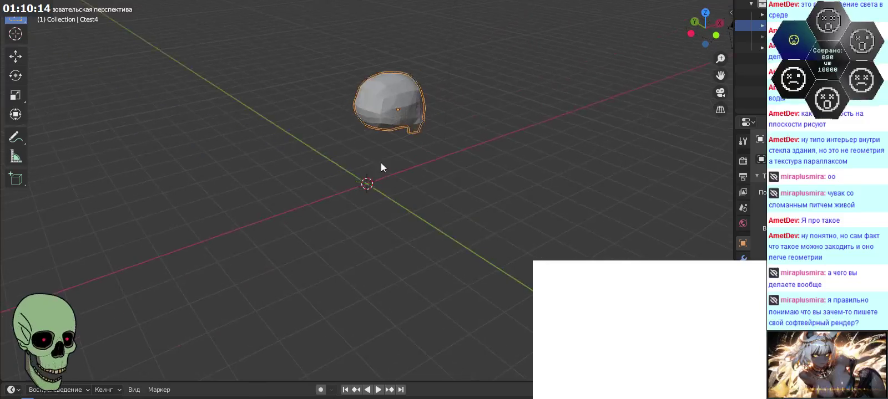
{"action": "mouse_move", "coordinate": [551, 168]}
{"action": "middle_mouse_down"}
{"action": "mouse_move", "coordinate": [405, 165]}
{"action": "mouse_move", "coordinate": [419, 165]}
{"action": "middle_mouse_up"}
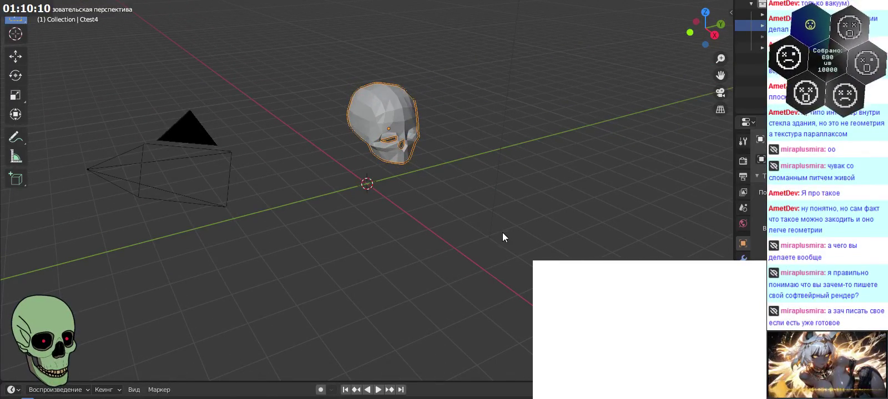
- Orbit past the scene camera to a high side view of the skull, then switch to the cube photo
{"action": "mouse_move", "coordinate": [497, 259]}
{"action": "middle_mouse_down"}
{"action": "mouse_move", "coordinate": [513, 203]}
{"action": "mouse_move", "coordinate": [326, 194]}
{"action": "mouse_move", "coordinate": [349, 193]}
{"action": "middle_mouse_up"}
{"action": "mouse_move", "coordinate": [343, 173]}
{"action": "middle_mouse_down"}
{"action": "mouse_move", "coordinate": [336, 167]}
{"action": "mouse_move", "coordinate": [342, 167]}
{"action": "middle_mouse_up"}
{"action": "mouse_move", "coordinate": [391, 179]}
{"action": "middle_mouse_down"}
{"action": "mouse_move", "coordinate": [385, 166]}
{"action": "mouse_move", "coordinate": [389, 186]}
{"action": "mouse_move", "coordinate": [420, 194]}
{"action": "mouse_move", "coordinate": [390, 189]}
{"action": "mouse_move", "coordinate": [391, 206]}
{"action": "mouse_move", "coordinate": [368, 196]}
{"action": "mouse_move", "coordinate": [394, 184]}
{"action": "mouse_move", "coordinate": [389, 198]}
{"action": "mouse_move", "coordinate": [414, 170]}
{"action": "mouse_move", "coordinate": [398, 183]}
{"action": "middle_mouse_up"}
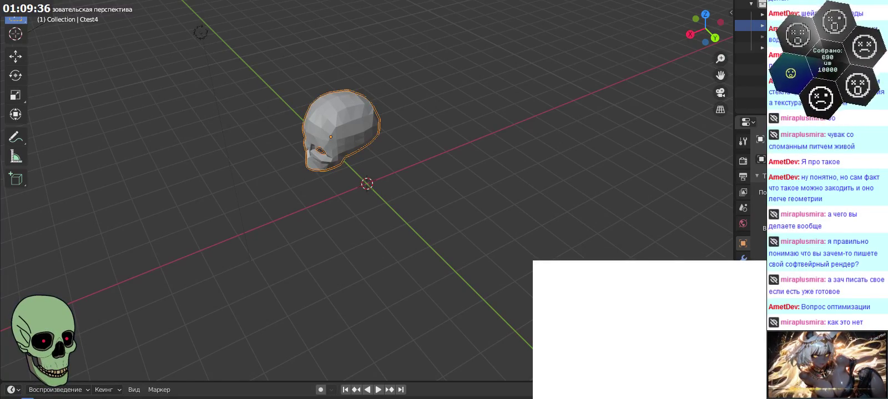
{"action": "mouse_move", "coordinate": [472, 198]}
{"action": "middle_mouse_down"}
{"action": "mouse_move", "coordinate": [487, 186]}
{"action": "mouse_move", "coordinate": [479, 178]}
{"action": "mouse_move", "coordinate": [469, 188]}
{"action": "mouse_move", "coordinate": [485, 151]}
{"action": "mouse_move", "coordinate": [476, 162]}
{"action": "mouse_move", "coordinate": [476, 203]}
{"action": "mouse_move", "coordinate": [457, 202]}
{"action": "mouse_move", "coordinate": [470, 181]}
{"action": "mouse_move", "coordinate": [489, 193]}
{"action": "mouse_move", "coordinate": [483, 177]}
{"action": "mouse_move", "coordinate": [481, 198]}
{"action": "middle_mouse_up"}
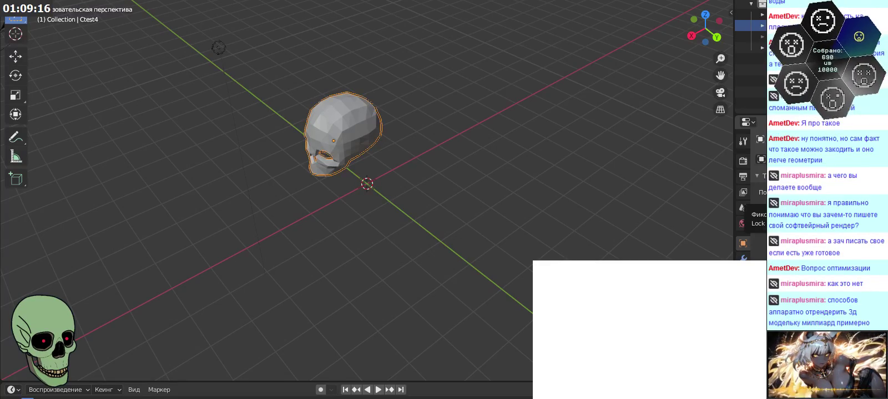
{"action": "key", "text": "alt+Tab"}
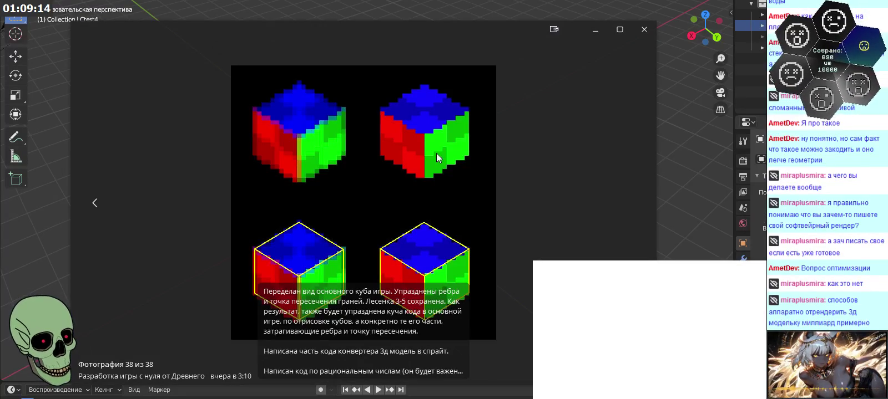
{"action": "left_click_drag", "start_coordinate": [435, 134], "coordinate": [405, 120]}
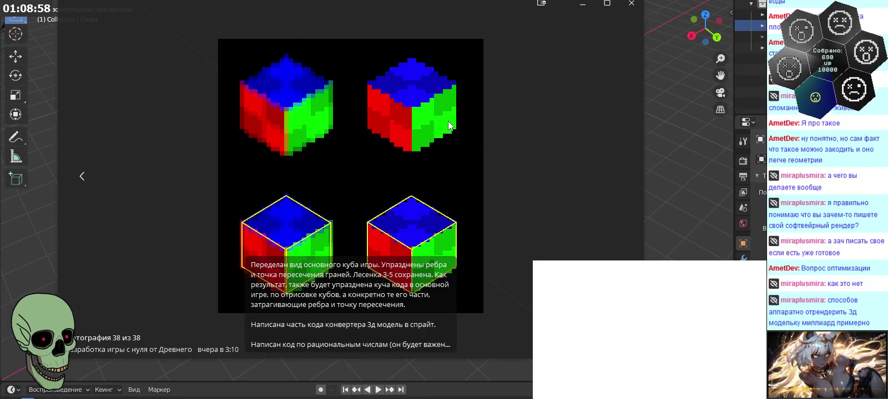
{"action": "left_click", "coordinate": [631, 5]}
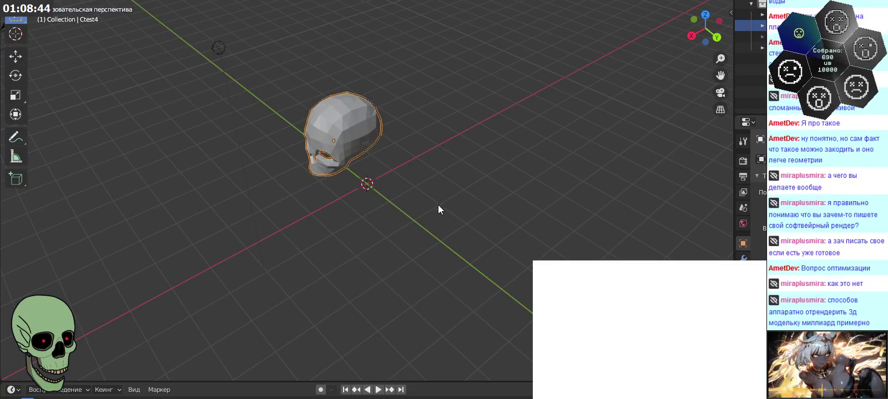
- Orbit the view slightly around the skull
{"action": "mouse_move", "coordinate": [434, 208]}
{"action": "middle_mouse_down"}
{"action": "mouse_move", "coordinate": [458, 178]}
{"action": "mouse_move", "coordinate": [443, 182]}
{"action": "mouse_move", "coordinate": [446, 195]}
{"action": "mouse_move", "coordinate": [432, 194]}
{"action": "mouse_move", "coordinate": [438, 213]}
{"action": "mouse_move", "coordinate": [488, 224]}
{"action": "mouse_move", "coordinate": [493, 250]}
{"action": "mouse_move", "coordinate": [503, 249]}
{"action": "mouse_move", "coordinate": [408, 190]}
{"action": "mouse_move", "coordinate": [368, 237]}
{"action": "mouse_move", "coordinate": [430, 173]}
{"action": "mouse_move", "coordinate": [466, 190]}
{"action": "mouse_move", "coordinate": [363, 225]}
{"action": "mouse_move", "coordinate": [468, 193]}
{"action": "mouse_move", "coordinate": [372, 189]}
{"action": "mouse_move", "coordinate": [495, 189]}
{"action": "mouse_move", "coordinate": [448, 152]}
{"action": "mouse_move", "coordinate": [452, 210]}
{"action": "mouse_move", "coordinate": [434, 200]}
{"action": "mouse_move", "coordinate": [447, 161]}
{"action": "mouse_move", "coordinate": [456, 162]}
{"action": "mouse_move", "coordinate": [469, 186]}
{"action": "mouse_move", "coordinate": [442, 181]}
{"action": "mouse_move", "coordinate": [440, 208]}
{"action": "mouse_move", "coordinate": [458, 236]}
{"action": "mouse_move", "coordinate": [479, 243]}
{"action": "mouse_move", "coordinate": [489, 198]}
{"action": "mouse_move", "coordinate": [469, 178]}
{"action": "mouse_move", "coordinate": [448, 188]}
{"action": "mouse_move", "coordinate": [451, 178]}
{"action": "mouse_move", "coordinate": [438, 178]}
{"action": "mouse_move", "coordinate": [414, 153]}
{"action": "mouse_move", "coordinate": [441, 211]}
{"action": "mouse_move", "coordinate": [460, 227]}
{"action": "mouse_move", "coordinate": [415, 189]}
{"action": "mouse_move", "coordinate": [408, 161]}
{"action": "mouse_move", "coordinate": [412, 178]}
{"action": "mouse_move", "coordinate": [458, 208]}
{"action": "mouse_move", "coordinate": [517, 213]}
{"action": "mouse_move", "coordinate": [465, 218]}
{"action": "mouse_move", "coordinate": [498, 215]}
{"action": "mouse_move", "coordinate": [400, 206]}
{"action": "mouse_move", "coordinate": [465, 219]}
{"action": "mouse_move", "coordinate": [441, 214]}
{"action": "mouse_move", "coordinate": [458, 224]}
{"action": "mouse_move", "coordinate": [450, 227]}
{"action": "mouse_move", "coordinate": [406, 220]}
{"action": "mouse_move", "coordinate": [427, 216]}
{"action": "mouse_move", "coordinate": [418, 214]}
{"action": "mouse_move", "coordinate": [426, 200]}
{"action": "mouse_move", "coordinate": [424, 218]}
{"action": "mouse_move", "coordinate": [450, 211]}
{"action": "middle_mouse_up"}
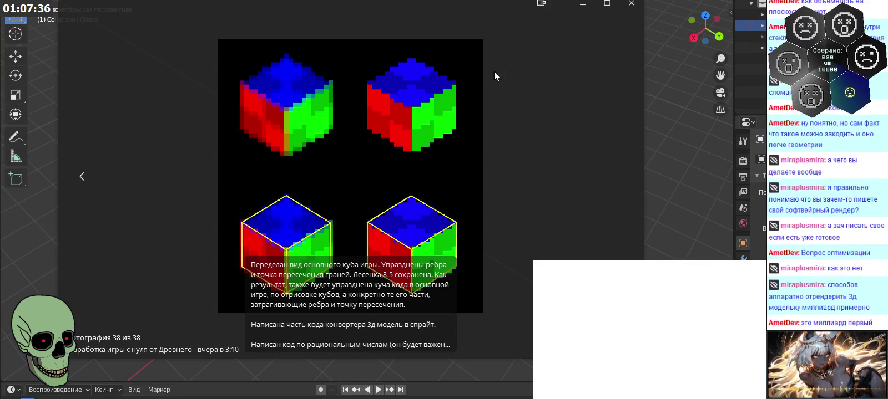
- Close the Telegram photo viewer and orbit to look down on the skull more steeply
{"action": "left_click", "coordinate": [641, 9]}
{"action": "mouse_move", "coordinate": [432, 178]}
{"action": "middle_mouse_down"}
{"action": "mouse_move", "coordinate": [428, 210]}
{"action": "mouse_move", "coordinate": [469, 215]}
{"action": "mouse_move", "coordinate": [433, 207]}
{"action": "mouse_move", "coordinate": [416, 177]}
{"action": "mouse_move", "coordinate": [413, 188]}
{"action": "mouse_move", "coordinate": [423, 175]}
{"action": "mouse_move", "coordinate": [441, 198]}
{"action": "middle_mouse_up"}
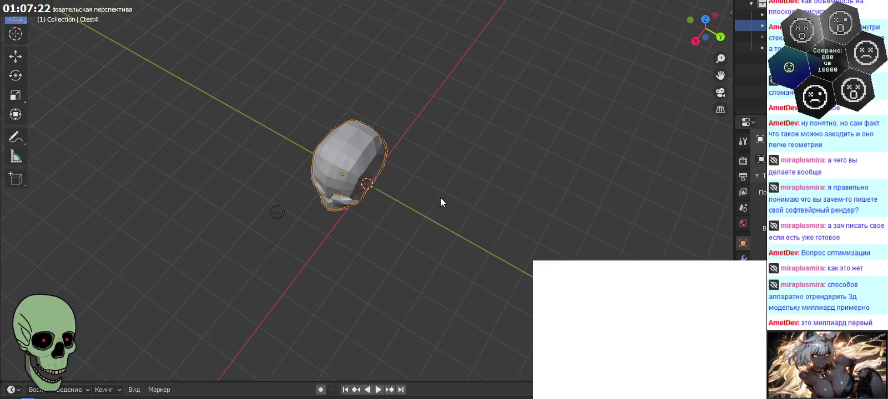
- Zoom in and orbit from eye level up to look down on the skull
{"action": "scroll", "coordinate": [438, 208], "scroll_direction": "up", "scroll_amount": 1}
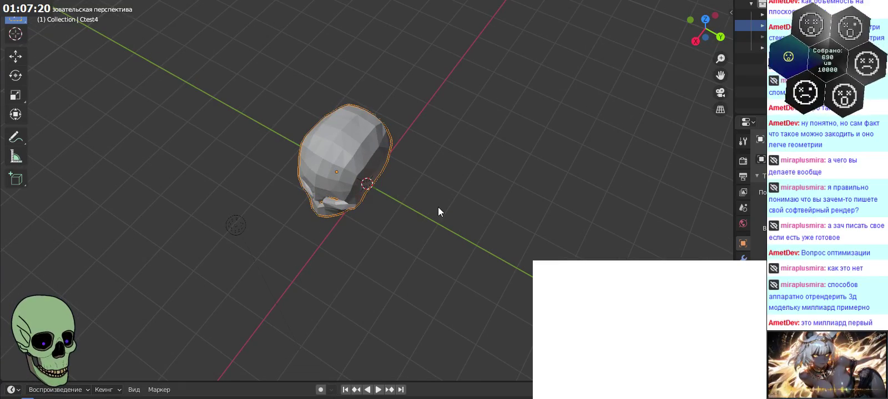
{"action": "mouse_move", "coordinate": [438, 206]}
{"action": "middle_mouse_down"}
{"action": "mouse_move", "coordinate": [432, 179]}
{"action": "mouse_move", "coordinate": [450, 167]}
{"action": "mouse_move", "coordinate": [414, 151]}
{"action": "mouse_move", "coordinate": [372, 156]}
{"action": "mouse_move", "coordinate": [331, 205]}
{"action": "mouse_move", "coordinate": [430, 238]}
{"action": "mouse_move", "coordinate": [495, 169]}
{"action": "mouse_move", "coordinate": [498, 198]}
{"action": "mouse_move", "coordinate": [506, 177]}
{"action": "mouse_move", "coordinate": [434, 166]}
{"action": "mouse_move", "coordinate": [452, 180]}
{"action": "mouse_move", "coordinate": [424, 182]}
{"action": "mouse_move", "coordinate": [422, 161]}
{"action": "mouse_move", "coordinate": [408, 165]}
{"action": "mouse_move", "coordinate": [417, 153]}
{"action": "mouse_move", "coordinate": [447, 155]}
{"action": "mouse_move", "coordinate": [456, 137]}
{"action": "mouse_move", "coordinate": [456, 147]}
{"action": "mouse_move", "coordinate": [421, 135]}
{"action": "mouse_move", "coordinate": [476, 167]}
{"action": "mouse_move", "coordinate": [460, 145]}
{"action": "mouse_move", "coordinate": [465, 153]}
{"action": "middle_mouse_up"}
{"action": "mouse_move", "coordinate": [408, 204]}
{"action": "middle_mouse_down"}
{"action": "mouse_move", "coordinate": [454, 190]}
{"action": "mouse_move", "coordinate": [437, 178]}
{"action": "mouse_move", "coordinate": [396, 191]}
{"action": "mouse_move", "coordinate": [414, 204]}
{"action": "mouse_move", "coordinate": [398, 191]}
{"action": "mouse_move", "coordinate": [463, 166]}
{"action": "mouse_move", "coordinate": [403, 140]}
{"action": "middle_mouse_up"}
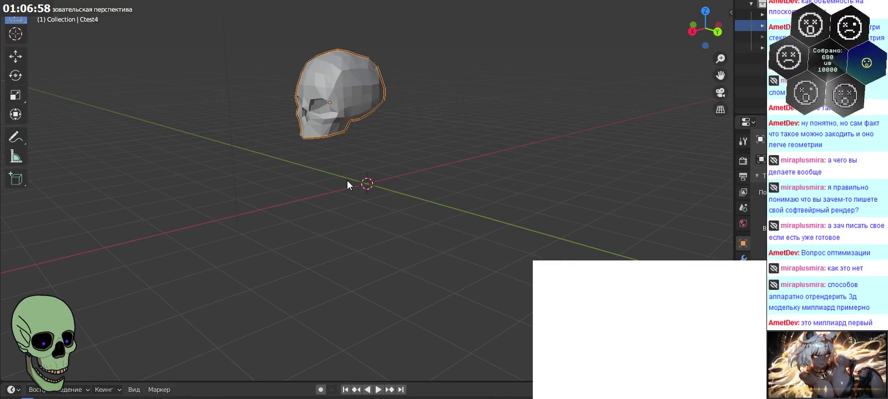
{"action": "middle_click_drag", "start_coordinate": [339, 163], "coordinate": [325, 139]}
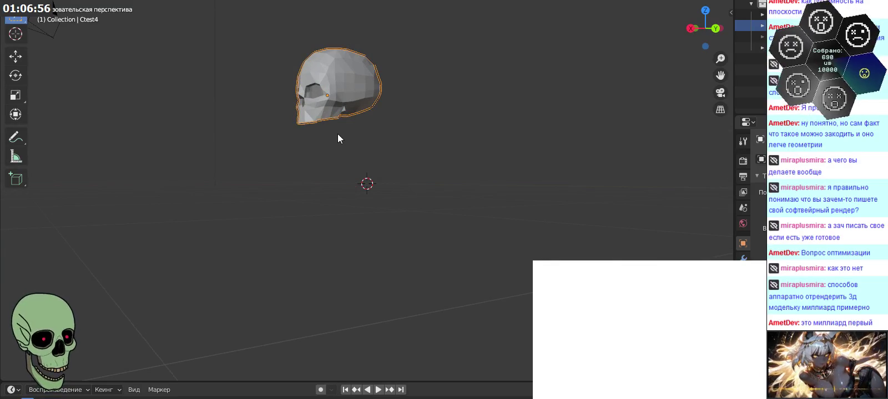
{"action": "mouse_move", "coordinate": [294, 159]}
{"action": "middle_mouse_down"}
{"action": "mouse_move", "coordinate": [341, 168]}
{"action": "mouse_move", "coordinate": [370, 195]}
{"action": "mouse_move", "coordinate": [365, 202]}
{"action": "mouse_move", "coordinate": [505, 204]}
{"action": "middle_mouse_up"}
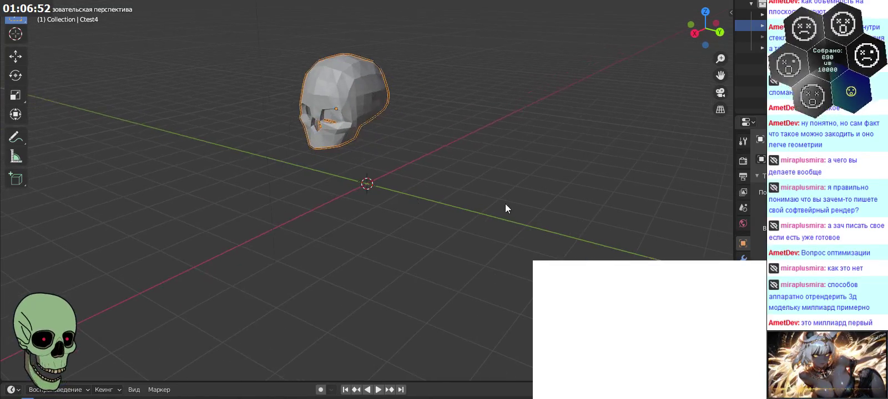
- Nudge the skull upward and orbit to a tilted, more frontal view of it
{"action": "key", "text": "g"}
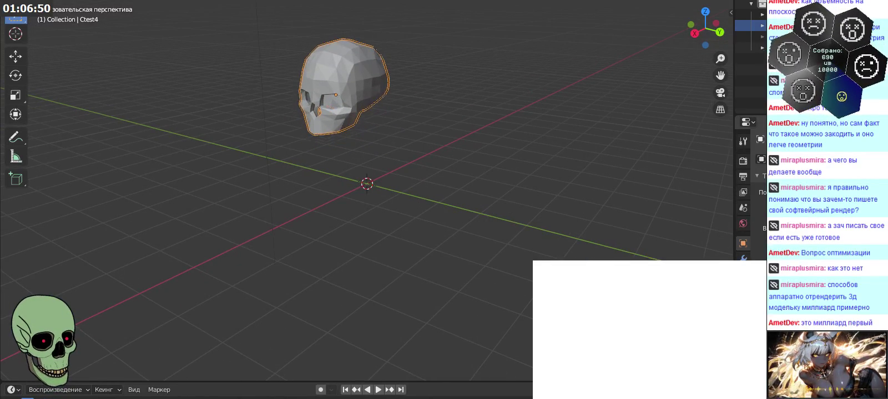
{"action": "mouse_move", "coordinate": [559, 210]}
{"action": "middle_mouse_down"}
{"action": "mouse_move", "coordinate": [543, 198]}
{"action": "mouse_move", "coordinate": [554, 209]}
{"action": "mouse_move", "coordinate": [560, 200]}
{"action": "mouse_move", "coordinate": [559, 218]}
{"action": "mouse_move", "coordinate": [547, 182]}
{"action": "mouse_move", "coordinate": [552, 201]}
{"action": "middle_mouse_up"}
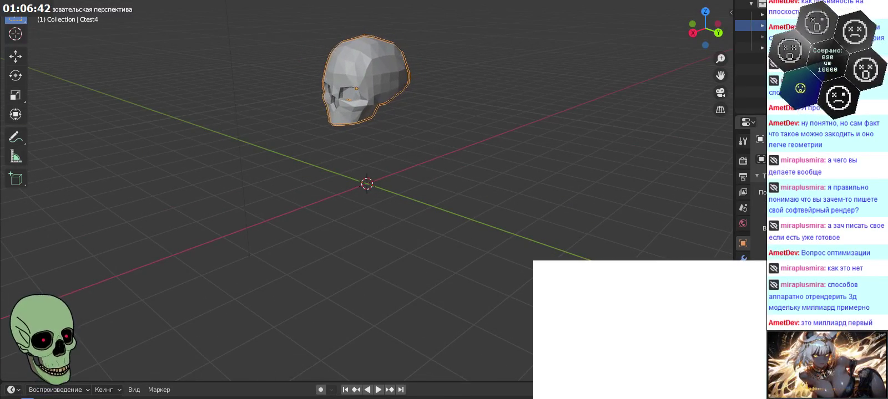
{"action": "mouse_move", "coordinate": [528, 166]}
{"action": "middle_mouse_down"}
{"action": "mouse_move", "coordinate": [528, 238]}
{"action": "mouse_move", "coordinate": [593, 259]}
{"action": "middle_mouse_up"}
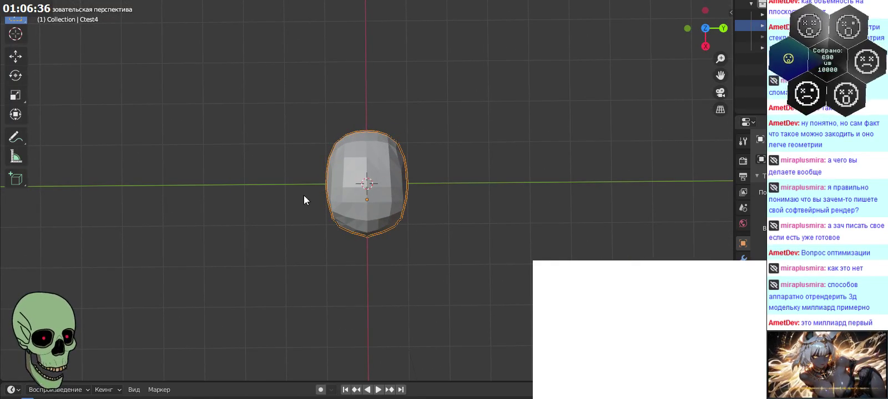
{"action": "mouse_move", "coordinate": [499, 226]}
{"action": "middle_mouse_down"}
{"action": "mouse_move", "coordinate": [456, 175]}
{"action": "mouse_move", "coordinate": [437, 131]}
{"action": "mouse_move", "coordinate": [351, 183]}
{"action": "mouse_move", "coordinate": [373, 171]}
{"action": "mouse_move", "coordinate": [372, 178]}
{"action": "mouse_move", "coordinate": [434, 187]}
{"action": "mouse_move", "coordinate": [559, 186]}
{"action": "mouse_move", "coordinate": [349, 183]}
{"action": "mouse_move", "coordinate": [338, 174]}
{"action": "middle_mouse_up"}
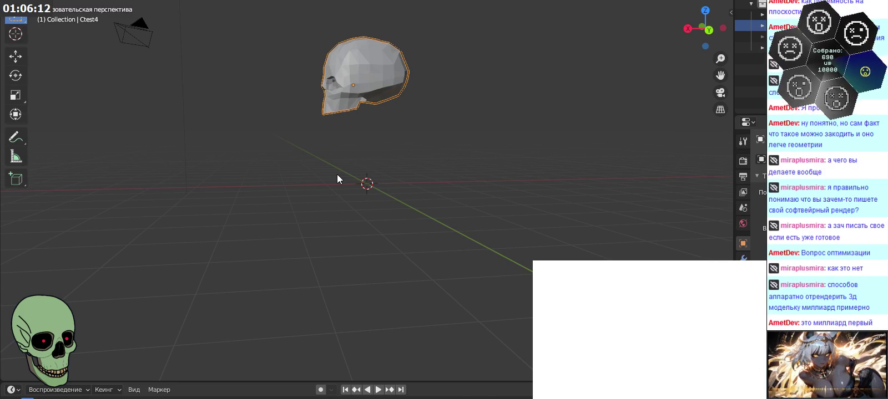
{"action": "mouse_move", "coordinate": [337, 176]}
{"action": "middle_mouse_down"}
{"action": "mouse_move", "coordinate": [395, 186]}
{"action": "mouse_move", "coordinate": [384, 175]}
{"action": "mouse_move", "coordinate": [382, 199]}
{"action": "mouse_move", "coordinate": [383, 185]}
{"action": "mouse_move", "coordinate": [304, 176]}
{"action": "middle_mouse_up"}
{"action": "mouse_move", "coordinate": [452, 184]}
{"action": "middle_mouse_down"}
{"action": "mouse_move", "coordinate": [452, 174]}
{"action": "mouse_move", "coordinate": [471, 202]}
{"action": "middle_mouse_up"}
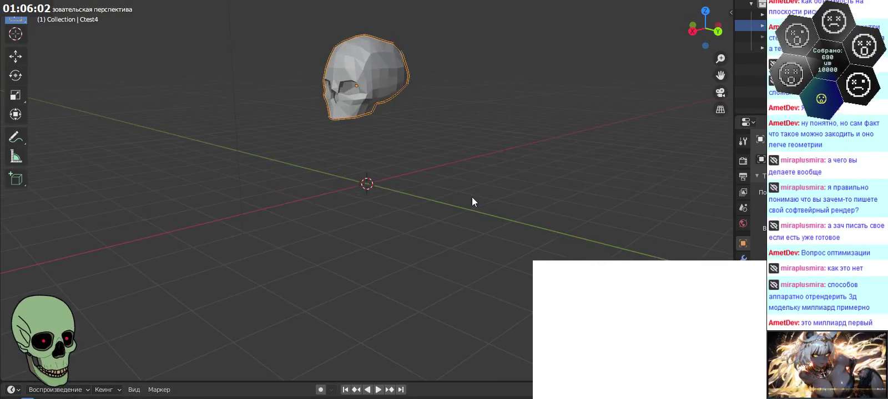
{"action": "mouse_move", "coordinate": [322, 190]}
{"action": "middle_mouse_down"}
{"action": "mouse_move", "coordinate": [428, 198]}
{"action": "mouse_move", "coordinate": [458, 216]}
{"action": "mouse_move", "coordinate": [514, 216]}
{"action": "mouse_move", "coordinate": [472, 219]}
{"action": "mouse_move", "coordinate": [407, 195]}
{"action": "mouse_move", "coordinate": [403, 182]}
{"action": "middle_mouse_up"}
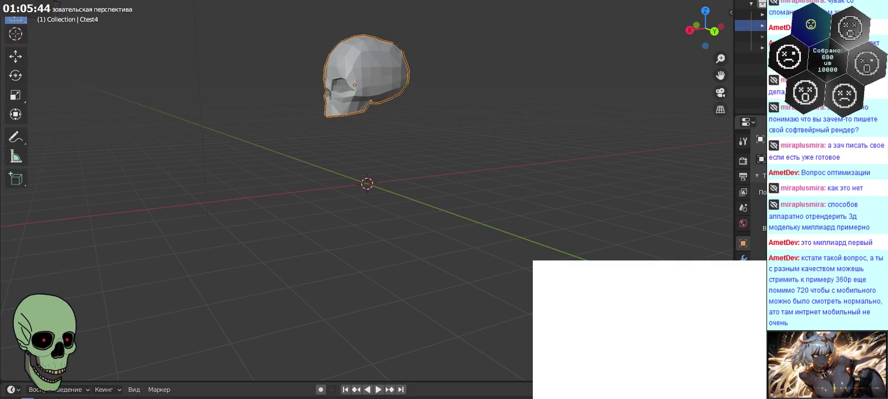
- Select and clear part of the 360p chat message, then orbit to look down on the skull
{"action": "left_click_drag", "start_coordinate": [836, 280], "coordinate": [842, 290]}
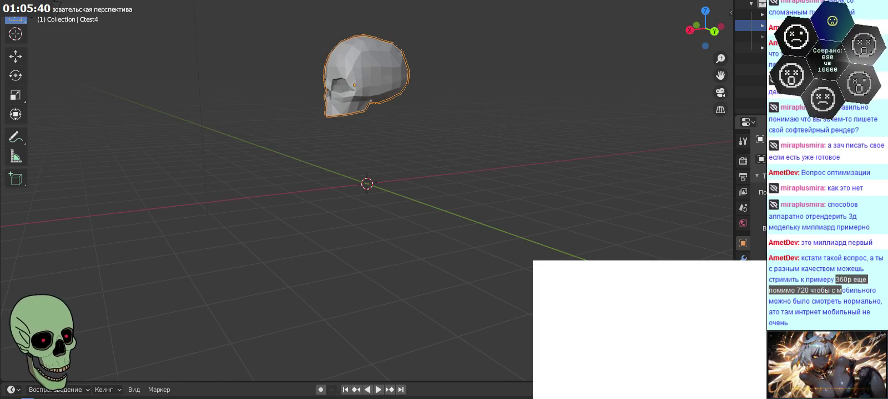
{"action": "left_click", "coordinate": [842, 290]}
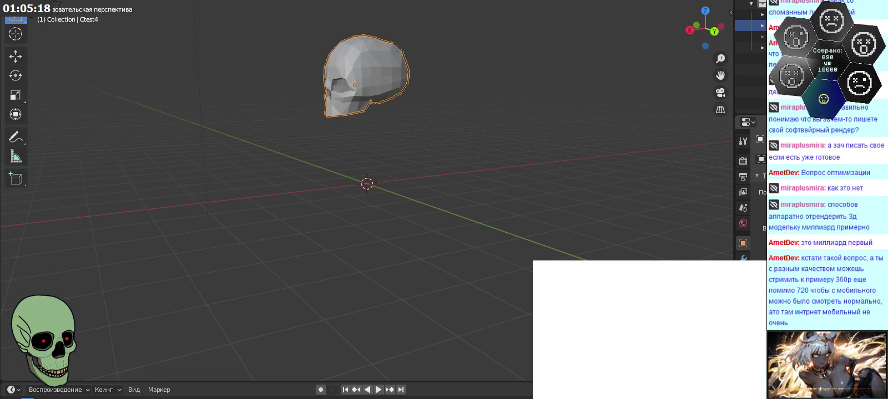
{"action": "mouse_move", "coordinate": [426, 275]}
{"action": "middle_mouse_down"}
{"action": "mouse_move", "coordinate": [388, 254]}
{"action": "mouse_move", "coordinate": [400, 270]}
{"action": "mouse_move", "coordinate": [388, 277]}
{"action": "middle_mouse_up"}
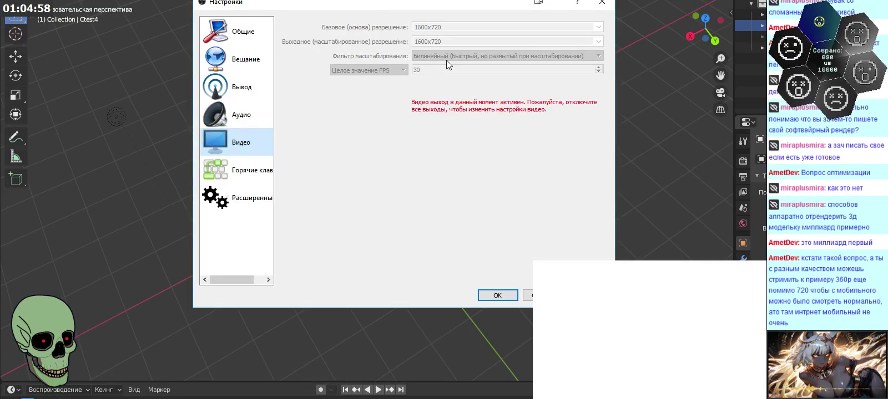
- Reposition the OBS Video settings dialog fully on screen, showing 1600x720 resolution at 30 FPS
{"action": "left_click_drag", "start_coordinate": [420, 11], "coordinate": [369, 29]}
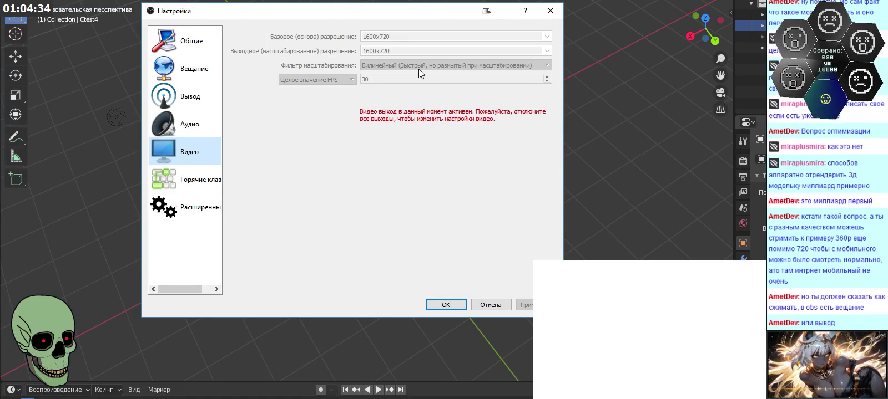
{"action": "left_click_drag", "start_coordinate": [390, 16], "coordinate": [374, 26]}
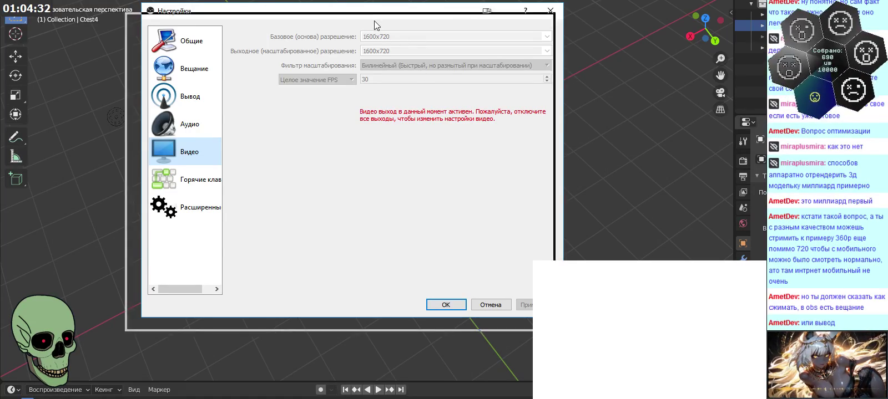
- Go to the OBS Output page and check the recording quality options without changing them
{"action": "left_click", "coordinate": [178, 106]}
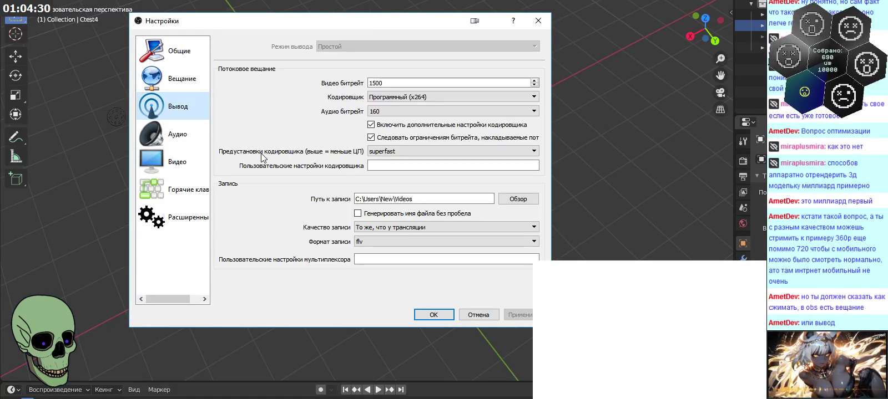
{"action": "key", "text": "Tab"}
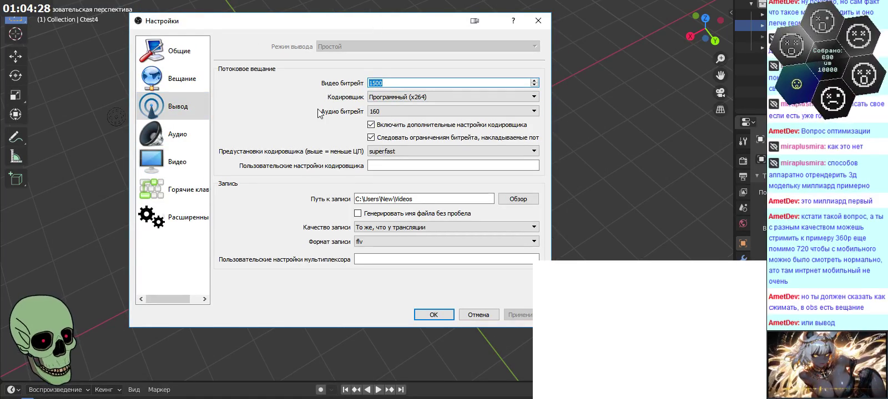
{"action": "left_click", "coordinate": [384, 227]}
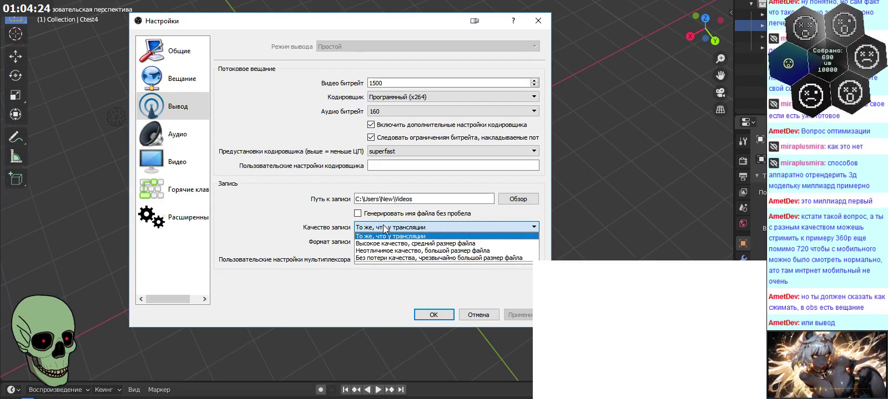
{"action": "left_click", "coordinate": [384, 228]}
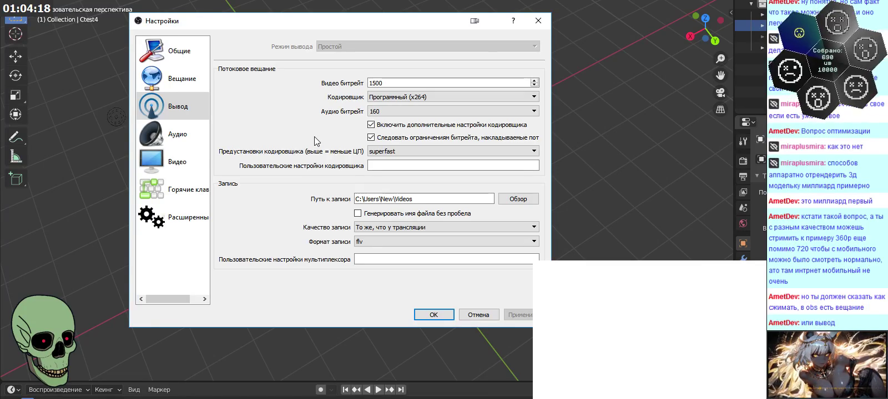
- Review the audio bitrate and encoder choices, keeping 160 audio bitrate and x264
{"action": "left_click", "coordinate": [414, 112]}
{"action": "left_click", "coordinate": [415, 113]}
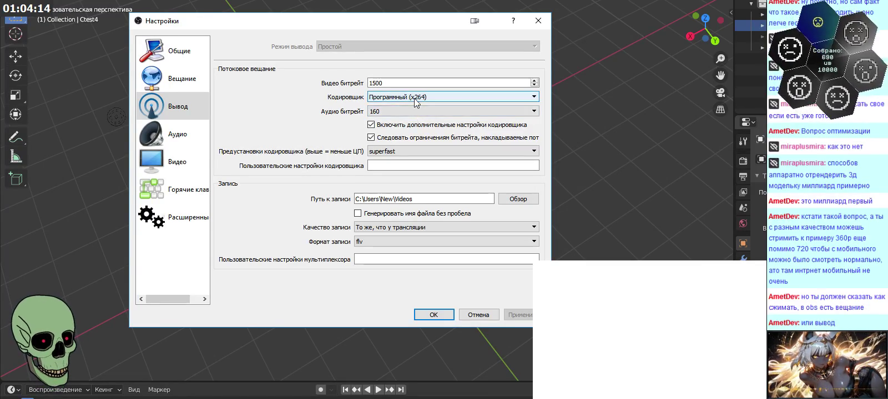
{"action": "left_click", "coordinate": [414, 99]}
{"action": "left_click", "coordinate": [421, 98]}
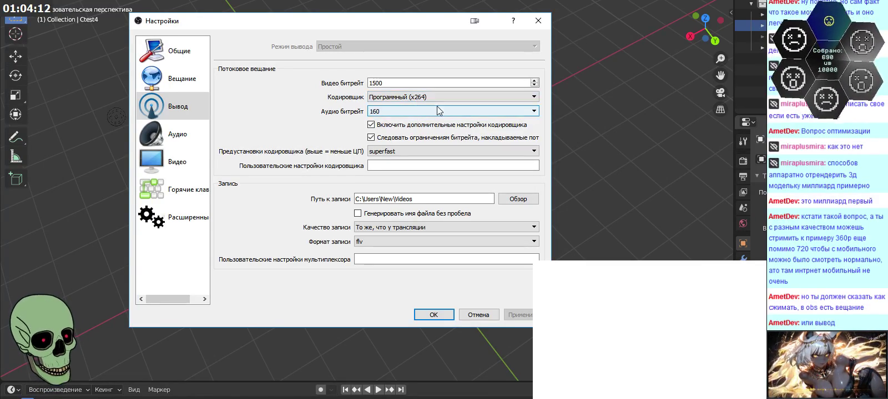
{"action": "left_click", "coordinate": [431, 98]}
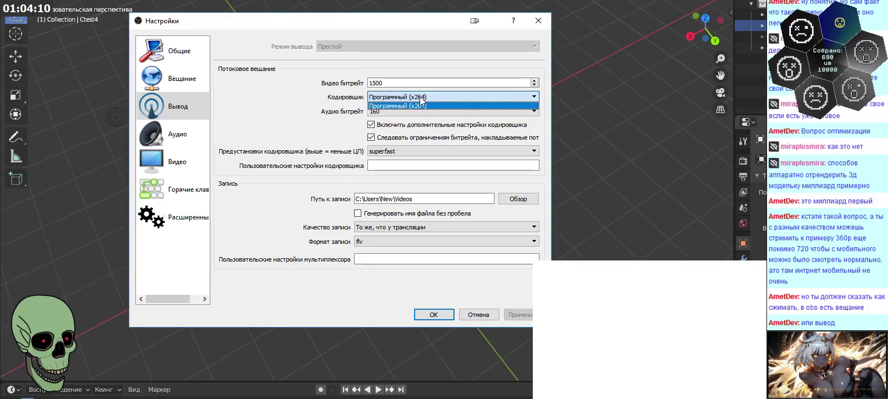
{"action": "left_click", "coordinate": [425, 105]}
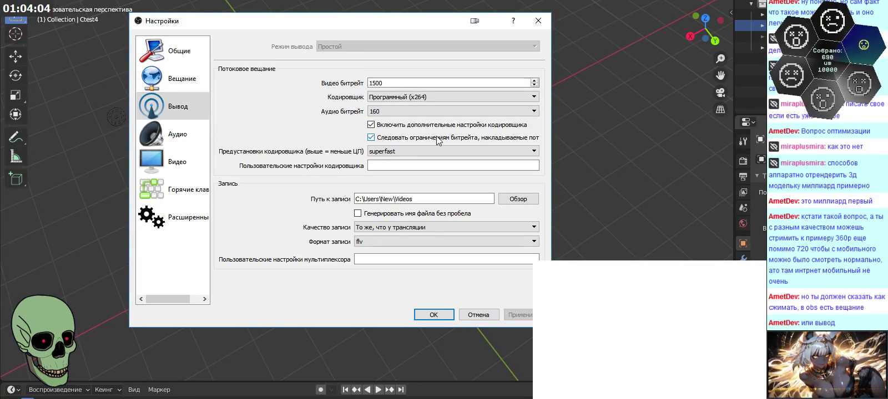
- Inspect the 1500 video bitrate value, then dismiss Settings without saving changes
{"action": "left_click", "coordinate": [393, 84]}
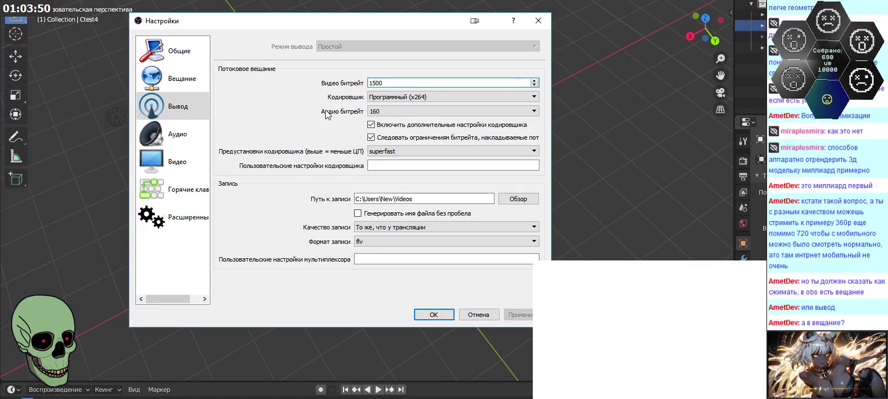
{"action": "double_click", "coordinate": [389, 83]}
{"action": "left_click", "coordinate": [388, 83]}
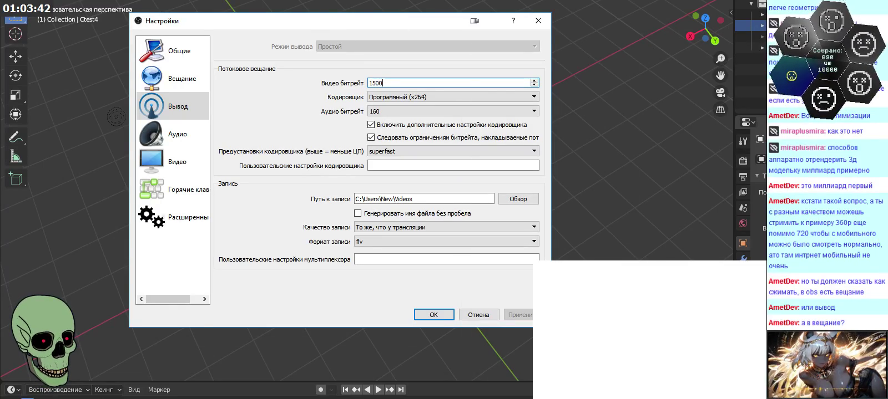
{"action": "key", "text": "Escape"}
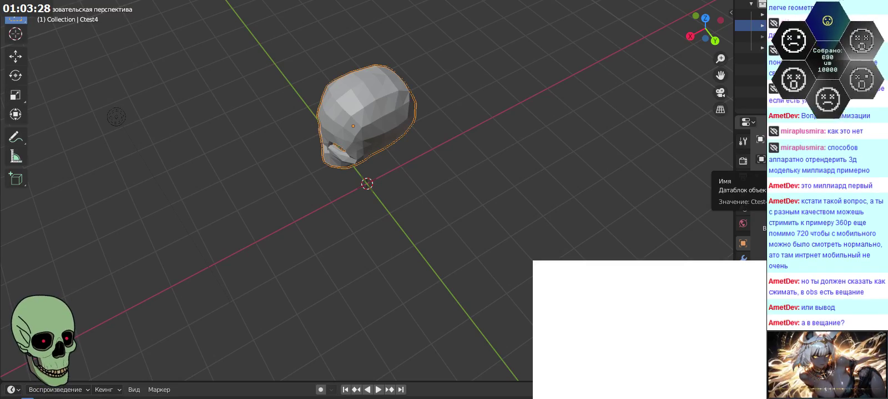
- Orbit the Blender viewport to a new angle around the low-poly skull
{"action": "mouse_move", "coordinate": [458, 207]}
{"action": "middle_mouse_down"}
{"action": "mouse_move", "coordinate": [502, 194]}
{"action": "mouse_move", "coordinate": [507, 175]}
{"action": "mouse_move", "coordinate": [475, 192]}
{"action": "mouse_move", "coordinate": [455, 161]}
{"action": "mouse_move", "coordinate": [456, 173]}
{"action": "mouse_move", "coordinate": [478, 169]}
{"action": "mouse_move", "coordinate": [456, 138]}
{"action": "mouse_move", "coordinate": [460, 213]}
{"action": "middle_mouse_up"}
{"action": "mouse_move", "coordinate": [465, 242]}
{"action": "middle_mouse_down"}
{"action": "mouse_move", "coordinate": [511, 234]}
{"action": "mouse_move", "coordinate": [472, 188]}
{"action": "mouse_move", "coordinate": [463, 158]}
{"action": "mouse_move", "coordinate": [448, 174]}
{"action": "mouse_move", "coordinate": [453, 202]}
{"action": "mouse_move", "coordinate": [440, 180]}
{"action": "middle_mouse_up"}
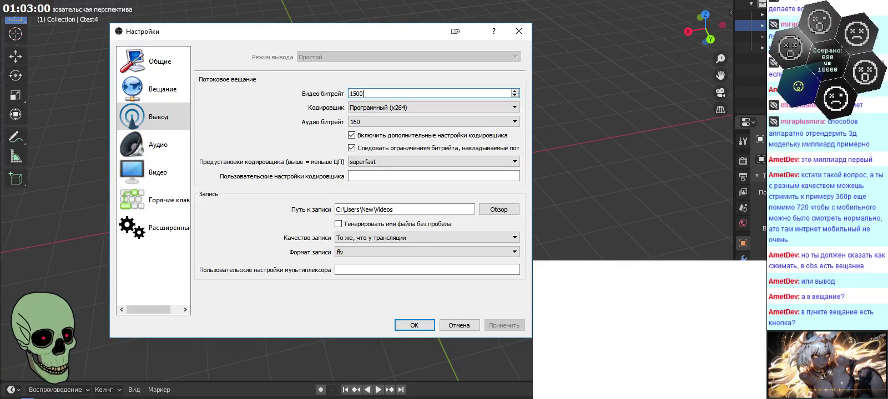
- Reopen OBS Settings on the Stream page showing Twitch and the EU: London, UK server
{"action": "left_click", "coordinate": [519, 31]}
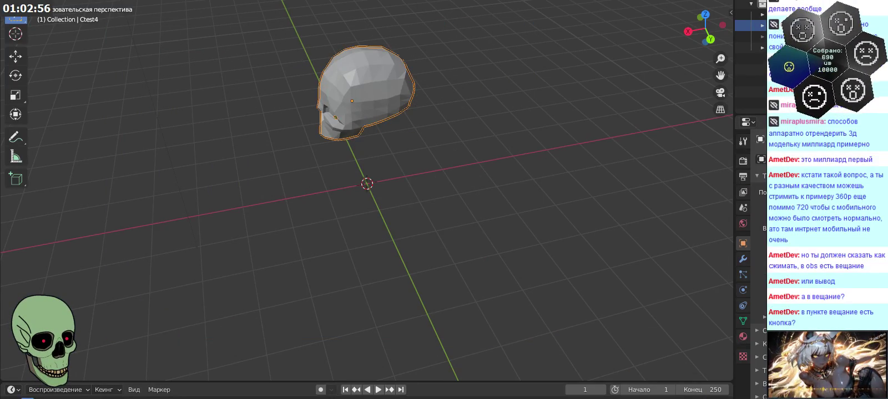
{"action": "key", "text": "Print"}
{"action": "left_click_drag", "start_coordinate": [463, 9], "coordinate": [218, 7]}
{"action": "left_click", "coordinate": [116, 65]}
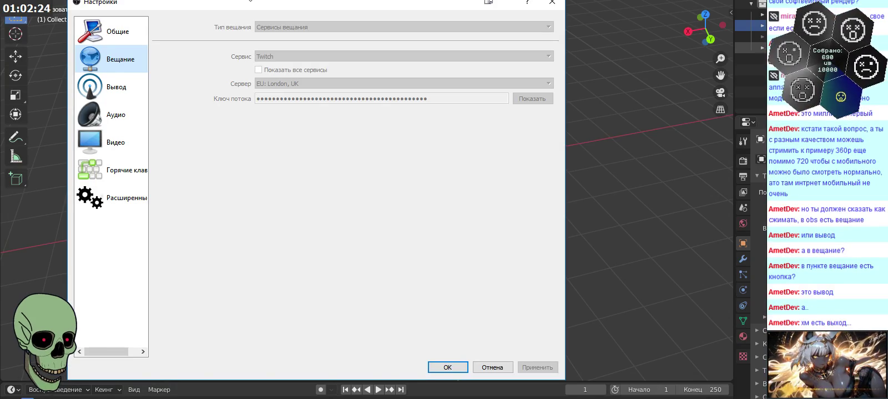
{"action": "left_click_drag", "start_coordinate": [251, 2], "coordinate": [251, 26]}
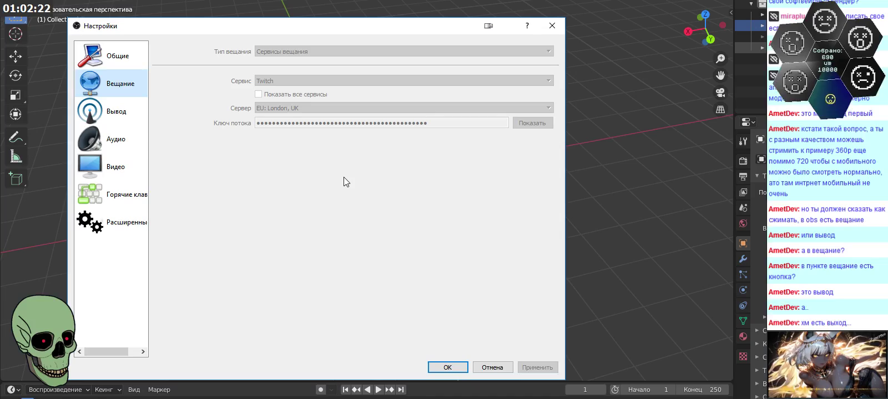
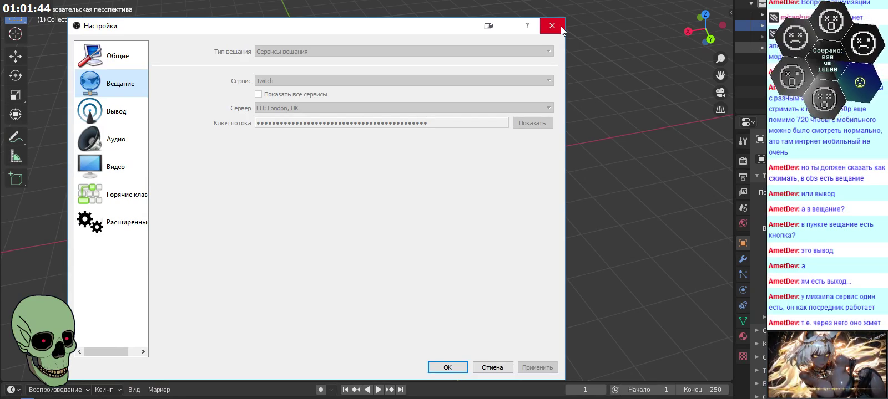
- Close the OBS settings window so Blender's skull scene shows again, then nudge the view
{"action": "left_click", "coordinate": [561, 26]}
{"action": "mouse_move", "coordinate": [463, 126]}
{"action": "middle_mouse_down"}
{"action": "mouse_move", "coordinate": [486, 161]}
{"action": "mouse_move", "coordinate": [486, 199]}
{"action": "mouse_move", "coordinate": [547, 222]}
{"action": "mouse_move", "coordinate": [540, 169]}
{"action": "mouse_move", "coordinate": [488, 162]}
{"action": "mouse_move", "coordinate": [456, 212]}
{"action": "mouse_move", "coordinate": [474, 188]}
{"action": "mouse_move", "coordinate": [494, 183]}
{"action": "mouse_move", "coordinate": [510, 223]}
{"action": "mouse_move", "coordinate": [529, 231]}
{"action": "mouse_move", "coordinate": [479, 138]}
{"action": "mouse_move", "coordinate": [485, 163]}
{"action": "middle_mouse_up"}
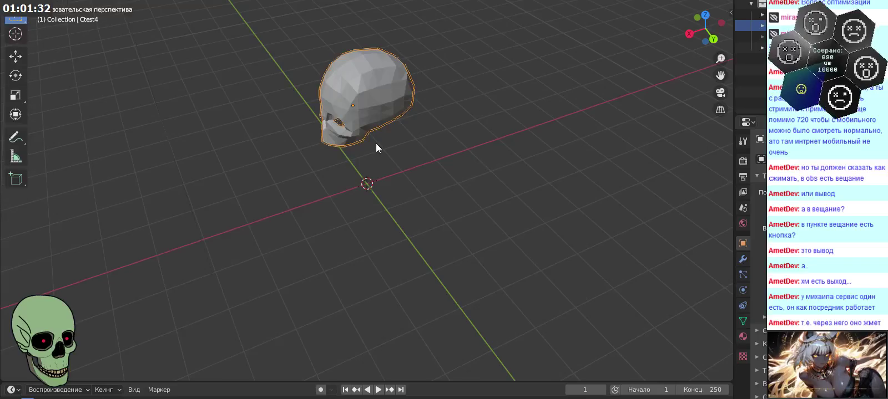
- Orbit around the skull Ctest4 through side, top-down and oblique angles, ending face-on
{"action": "scroll", "coordinate": [375, 145], "scroll_direction": "down", "scroll_amount": 4}
{"action": "mouse_move", "coordinate": [428, 155]}
{"action": "middle_mouse_down"}
{"action": "mouse_move", "coordinate": [416, 150]}
{"action": "mouse_move", "coordinate": [460, 145]}
{"action": "mouse_move", "coordinate": [480, 166]}
{"action": "mouse_move", "coordinate": [437, 151]}
{"action": "mouse_move", "coordinate": [490, 168]}
{"action": "mouse_move", "coordinate": [437, 178]}
{"action": "mouse_move", "coordinate": [412, 152]}
{"action": "mouse_move", "coordinate": [464, 185]}
{"action": "mouse_move", "coordinate": [445, 184]}
{"action": "mouse_move", "coordinate": [477, 181]}
{"action": "mouse_move", "coordinate": [435, 152]}
{"action": "mouse_move", "coordinate": [468, 159]}
{"action": "mouse_move", "coordinate": [420, 132]}
{"action": "mouse_move", "coordinate": [341, 136]}
{"action": "mouse_move", "coordinate": [412, 120]}
{"action": "mouse_move", "coordinate": [438, 166]}
{"action": "mouse_move", "coordinate": [384, 187]}
{"action": "mouse_move", "coordinate": [418, 174]}
{"action": "mouse_move", "coordinate": [416, 121]}
{"action": "mouse_move", "coordinate": [436, 135]}
{"action": "mouse_move", "coordinate": [447, 195]}
{"action": "mouse_move", "coordinate": [467, 147]}
{"action": "mouse_move", "coordinate": [431, 151]}
{"action": "mouse_move", "coordinate": [468, 128]}
{"action": "mouse_move", "coordinate": [498, 186]}
{"action": "mouse_move", "coordinate": [466, 170]}
{"action": "mouse_move", "coordinate": [413, 193]}
{"action": "mouse_move", "coordinate": [412, 202]}
{"action": "mouse_move", "coordinate": [395, 168]}
{"action": "middle_mouse_up"}
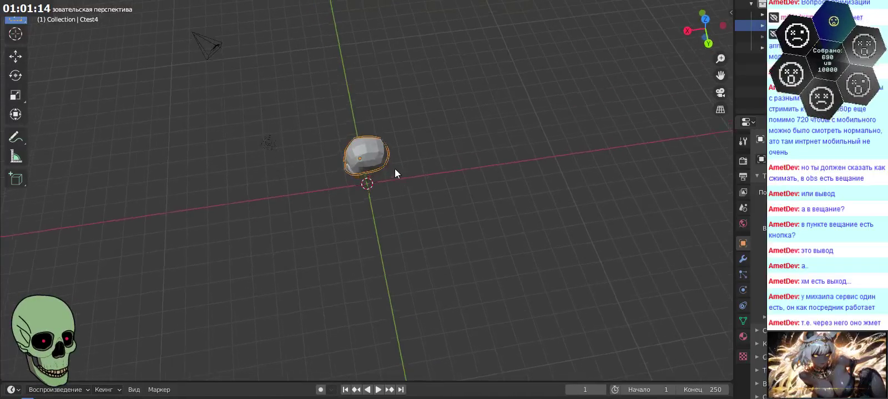
{"action": "mouse_move", "coordinate": [334, 129]}
{"action": "middle_mouse_down"}
{"action": "mouse_move", "coordinate": [442, 174]}
{"action": "mouse_move", "coordinate": [444, 148]}
{"action": "mouse_move", "coordinate": [355, 117]}
{"action": "mouse_move", "coordinate": [412, 168]}
{"action": "mouse_move", "coordinate": [423, 154]}
{"action": "mouse_move", "coordinate": [361, 105]}
{"action": "mouse_move", "coordinate": [347, 80]}
{"action": "mouse_move", "coordinate": [351, 163]}
{"action": "mouse_move", "coordinate": [370, 190]}
{"action": "mouse_move", "coordinate": [415, 188]}
{"action": "mouse_move", "coordinate": [429, 169]}
{"action": "mouse_move", "coordinate": [412, 178]}
{"action": "middle_mouse_up"}
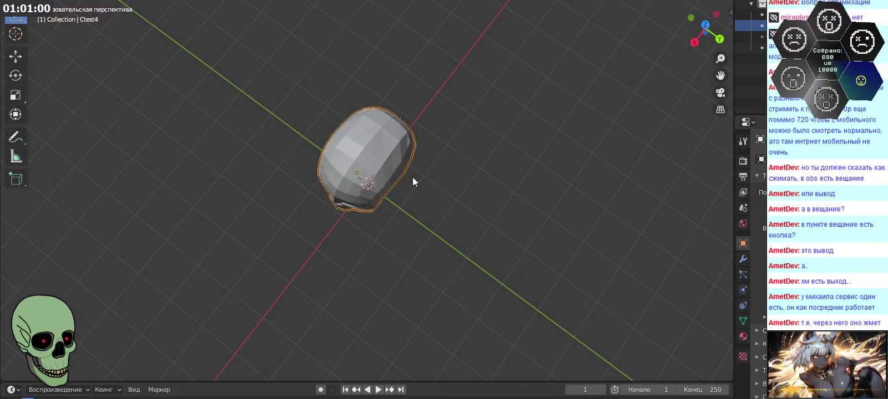
{"action": "middle_click_drag", "start_coordinate": [412, 178], "coordinate": [408, 178]}
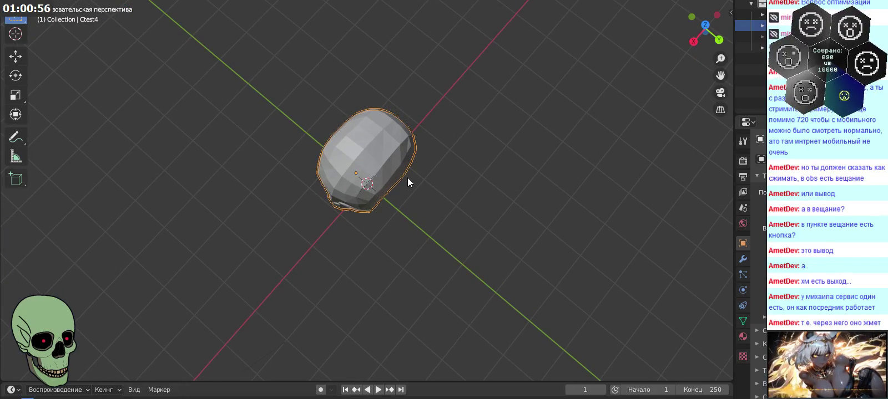
{"action": "mouse_move", "coordinate": [460, 185]}
{"action": "middle_mouse_down"}
{"action": "mouse_move", "coordinate": [462, 130]}
{"action": "mouse_move", "coordinate": [446, 178]}
{"action": "mouse_move", "coordinate": [426, 94]}
{"action": "mouse_move", "coordinate": [441, 70]}
{"action": "mouse_move", "coordinate": [429, 94]}
{"action": "mouse_move", "coordinate": [453, 147]}
{"action": "mouse_move", "coordinate": [500, 201]}
{"action": "mouse_move", "coordinate": [515, 195]}
{"action": "mouse_move", "coordinate": [409, 188]}
{"action": "middle_mouse_up"}
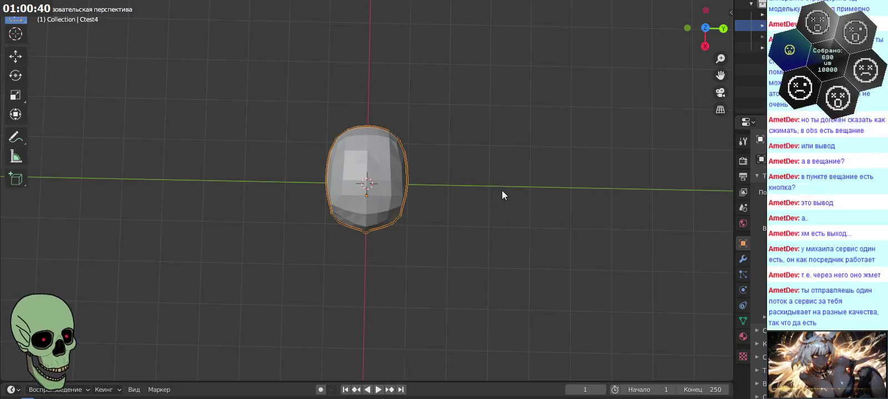
{"action": "middle_click_drag", "start_coordinate": [508, 246], "coordinate": [436, 146]}
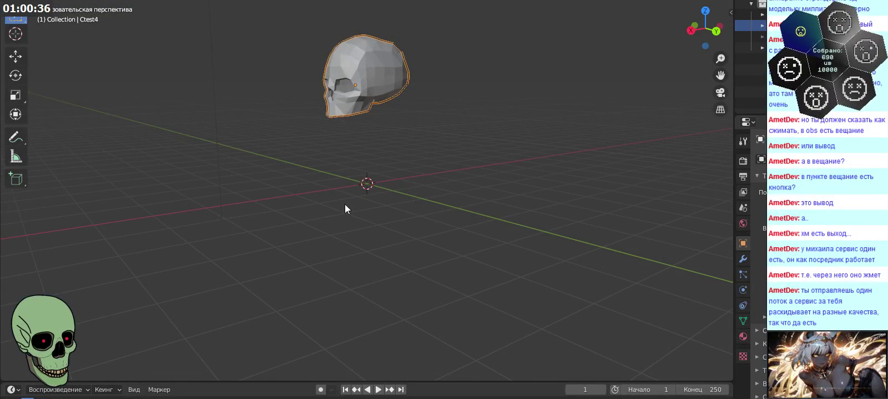
{"action": "mouse_move", "coordinate": [345, 205]}
{"action": "middle_mouse_down"}
{"action": "mouse_move", "coordinate": [362, 239]}
{"action": "mouse_move", "coordinate": [348, 248]}
{"action": "mouse_move", "coordinate": [388, 254]}
{"action": "mouse_move", "coordinate": [358, 270]}
{"action": "mouse_move", "coordinate": [361, 262]}
{"action": "mouse_move", "coordinate": [437, 288]}
{"action": "mouse_move", "coordinate": [421, 213]}
{"action": "mouse_move", "coordinate": [384, 219]}
{"action": "mouse_move", "coordinate": [348, 245]}
{"action": "mouse_move", "coordinate": [345, 206]}
{"action": "mouse_move", "coordinate": [387, 213]}
{"action": "mouse_move", "coordinate": [393, 230]}
{"action": "mouse_move", "coordinate": [470, 260]}
{"action": "mouse_move", "coordinate": [426, 218]}
{"action": "middle_mouse_up"}
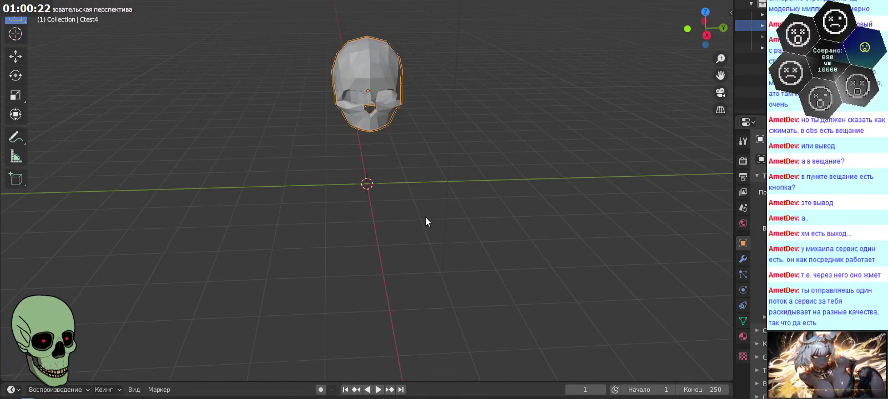
{"action": "mouse_move", "coordinate": [425, 218]}
{"action": "middle_mouse_down"}
{"action": "mouse_move", "coordinate": [444, 211]}
{"action": "mouse_move", "coordinate": [480, 229]}
{"action": "mouse_move", "coordinate": [444, 210]}
{"action": "mouse_move", "coordinate": [371, 196]}
{"action": "mouse_move", "coordinate": [364, 209]}
{"action": "mouse_move", "coordinate": [390, 236]}
{"action": "mouse_move", "coordinate": [531, 214]}
{"action": "mouse_move", "coordinate": [429, 206]}
{"action": "mouse_move", "coordinate": [361, 244]}
{"action": "mouse_move", "coordinate": [340, 205]}
{"action": "mouse_move", "coordinate": [394, 164]}
{"action": "mouse_move", "coordinate": [431, 211]}
{"action": "mouse_move", "coordinate": [431, 237]}
{"action": "mouse_move", "coordinate": [356, 166]}
{"action": "mouse_move", "coordinate": [352, 147]}
{"action": "mouse_move", "coordinate": [392, 144]}
{"action": "mouse_move", "coordinate": [421, 208]}
{"action": "mouse_move", "coordinate": [454, 197]}
{"action": "middle_mouse_up"}
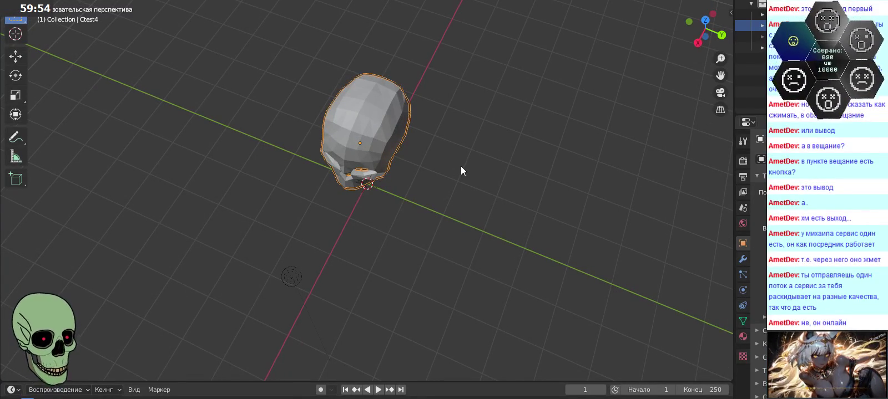
- Alternate between top-down and profile views of the skull, finishing on its left side
{"action": "mouse_move", "coordinate": [439, 161]}
{"action": "middle_mouse_down"}
{"action": "mouse_move", "coordinate": [465, 202]}
{"action": "mouse_move", "coordinate": [412, 123]}
{"action": "mouse_move", "coordinate": [412, 107]}
{"action": "middle_mouse_up"}
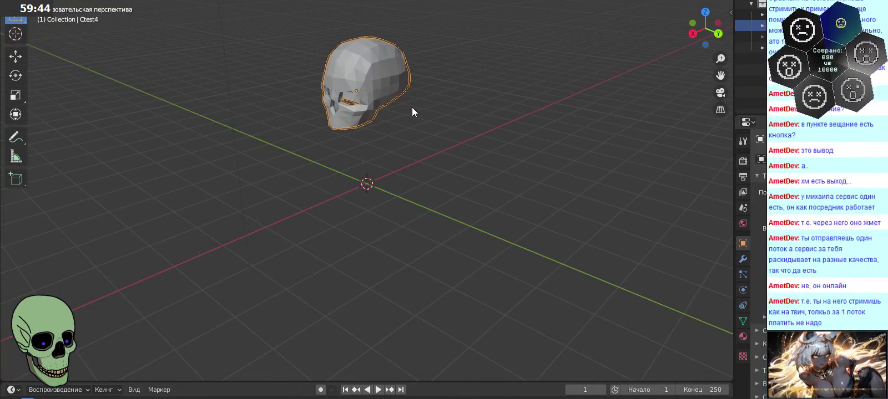
{"action": "mouse_move", "coordinate": [412, 107]}
{"action": "middle_mouse_down"}
{"action": "mouse_move", "coordinate": [380, 107]}
{"action": "mouse_move", "coordinate": [450, 169]}
{"action": "middle_mouse_up"}
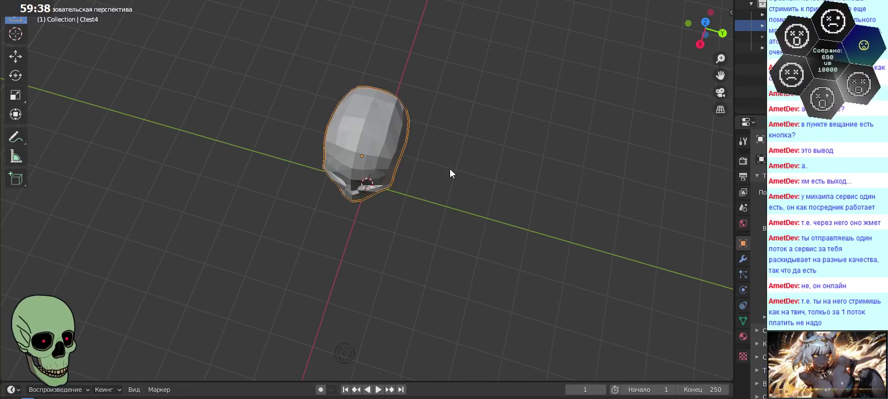
{"action": "mouse_move", "coordinate": [449, 168]}
{"action": "middle_mouse_down"}
{"action": "mouse_move", "coordinate": [421, 135]}
{"action": "mouse_move", "coordinate": [418, 145]}
{"action": "mouse_move", "coordinate": [411, 96]}
{"action": "mouse_move", "coordinate": [414, 168]}
{"action": "mouse_move", "coordinate": [398, 151]}
{"action": "mouse_move", "coordinate": [388, 99]}
{"action": "middle_mouse_up"}
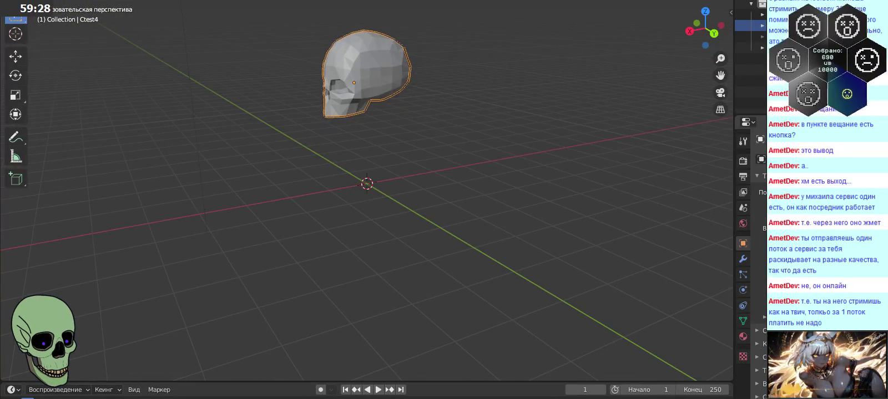
{"action": "mouse_move", "coordinate": [484, 173]}
{"action": "middle_mouse_down"}
{"action": "mouse_move", "coordinate": [532, 231]}
{"action": "mouse_move", "coordinate": [573, 242]}
{"action": "mouse_move", "coordinate": [556, 255]}
{"action": "mouse_move", "coordinate": [531, 255]}
{"action": "middle_mouse_up"}
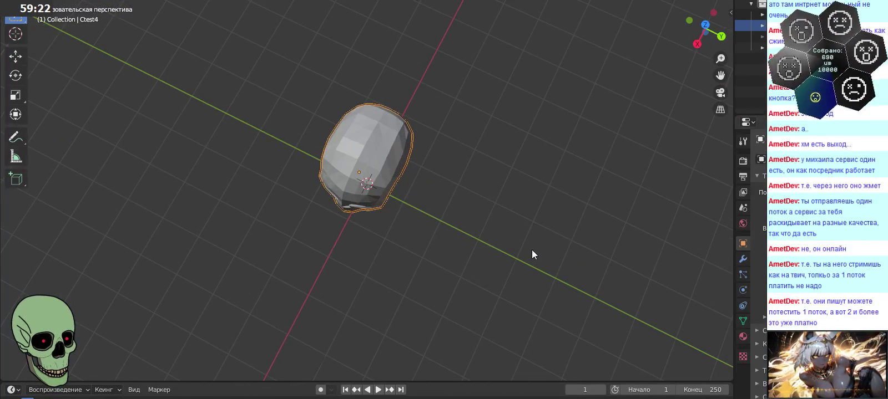
{"action": "mouse_move", "coordinate": [531, 250]}
{"action": "middle_mouse_down"}
{"action": "mouse_move", "coordinate": [518, 190]}
{"action": "mouse_move", "coordinate": [486, 205]}
{"action": "middle_mouse_up"}
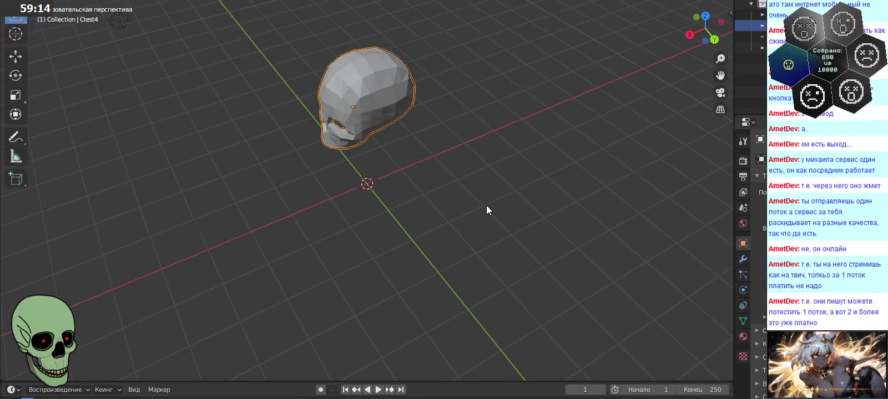
{"action": "mouse_move", "coordinate": [486, 206]}
{"action": "middle_mouse_down"}
{"action": "mouse_move", "coordinate": [501, 205]}
{"action": "mouse_move", "coordinate": [496, 184]}
{"action": "mouse_move", "coordinate": [532, 191]}
{"action": "mouse_move", "coordinate": [510, 185]}
{"action": "mouse_move", "coordinate": [521, 201]}
{"action": "mouse_move", "coordinate": [510, 240]}
{"action": "middle_mouse_up"}
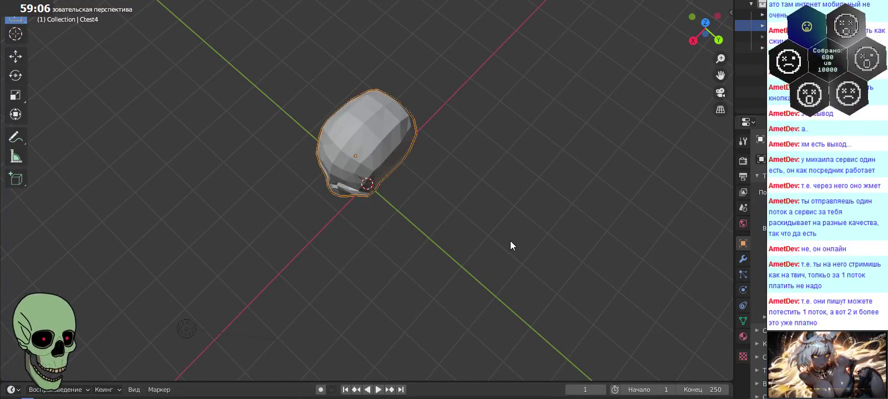
{"action": "middle_click_drag", "start_coordinate": [510, 240], "coordinate": [496, 173]}
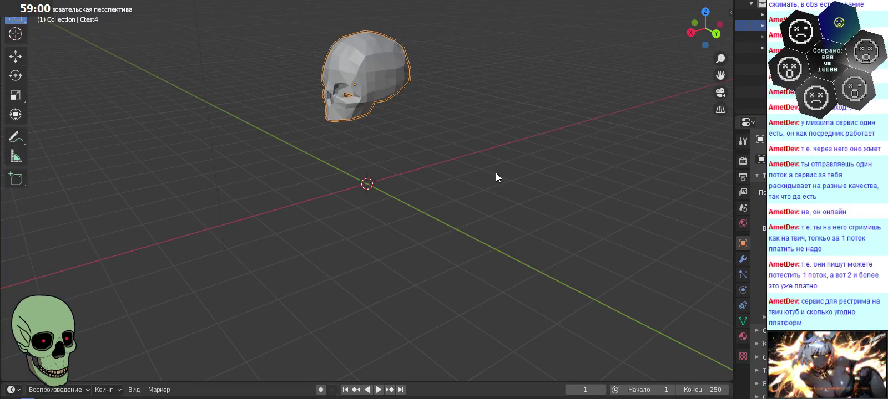
{"action": "mouse_move", "coordinate": [495, 174]}
{"action": "middle_mouse_down"}
{"action": "mouse_move", "coordinate": [493, 199]}
{"action": "mouse_move", "coordinate": [494, 148]}
{"action": "mouse_move", "coordinate": [491, 201]}
{"action": "mouse_move", "coordinate": [497, 175]}
{"action": "mouse_move", "coordinate": [514, 179]}
{"action": "mouse_move", "coordinate": [504, 194]}
{"action": "middle_mouse_up"}
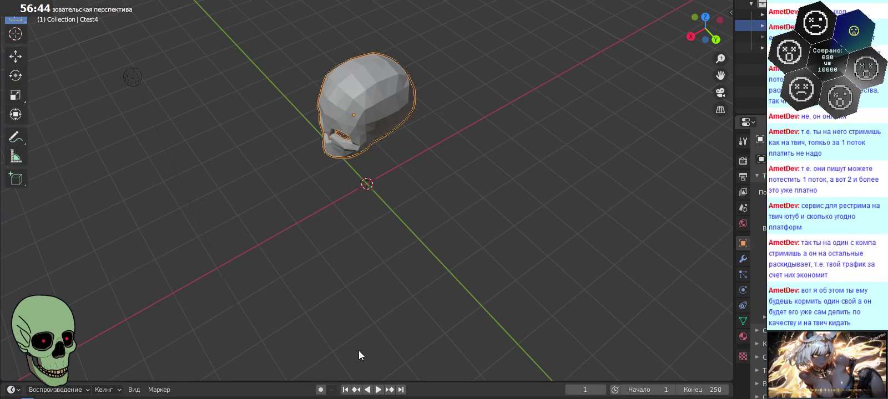
- Tilt the view down to a lower side angle showing the skull's jaw
{"action": "mouse_move", "coordinate": [325, 271]}
{"action": "middle_mouse_down"}
{"action": "mouse_move", "coordinate": [333, 295]}
{"action": "mouse_move", "coordinate": [385, 264]}
{"action": "mouse_move", "coordinate": [366, 276]}
{"action": "mouse_move", "coordinate": [365, 255]}
{"action": "middle_mouse_up"}
- Orbit the scene until the camera object sits visible below and beside the skull
{"action": "mouse_move", "coordinate": [426, 292]}
{"action": "middle_mouse_down"}
{"action": "mouse_move", "coordinate": [402, 245]}
{"action": "mouse_move", "coordinate": [443, 276]}
{"action": "mouse_move", "coordinate": [427, 276]}
{"action": "mouse_move", "coordinate": [412, 310]}
{"action": "mouse_move", "coordinate": [424, 324]}
{"action": "mouse_move", "coordinate": [465, 333]}
{"action": "mouse_move", "coordinate": [379, 299]}
{"action": "mouse_move", "coordinate": [374, 245]}
{"action": "mouse_move", "coordinate": [396, 254]}
{"action": "mouse_move", "coordinate": [416, 238]}
{"action": "mouse_move", "coordinate": [402, 229]}
{"action": "mouse_move", "coordinate": [428, 252]}
{"action": "mouse_move", "coordinate": [425, 240]}
{"action": "mouse_move", "coordinate": [400, 245]}
{"action": "mouse_move", "coordinate": [410, 257]}
{"action": "mouse_move", "coordinate": [404, 234]}
{"action": "mouse_move", "coordinate": [400, 271]}
{"action": "middle_mouse_up"}
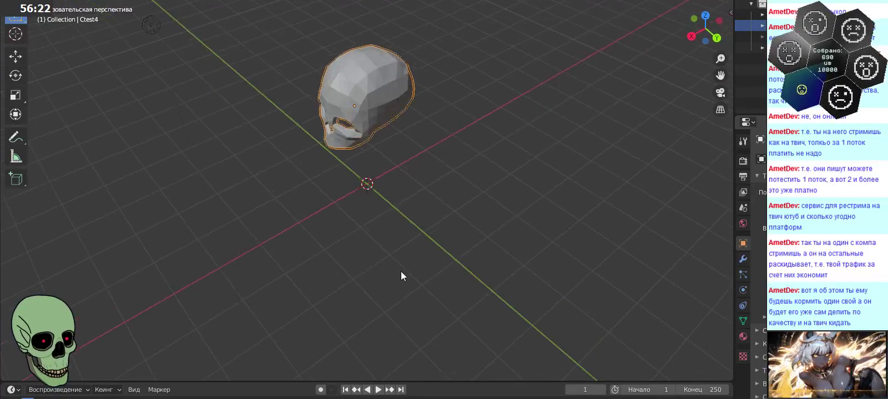
{"action": "mouse_move", "coordinate": [406, 209]}
{"action": "middle_mouse_down"}
{"action": "mouse_move", "coordinate": [412, 248]}
{"action": "mouse_move", "coordinate": [399, 179]}
{"action": "mouse_move", "coordinate": [404, 199]}
{"action": "mouse_move", "coordinate": [435, 216]}
{"action": "mouse_move", "coordinate": [439, 254]}
{"action": "mouse_move", "coordinate": [416, 292]}
{"action": "mouse_move", "coordinate": [467, 268]}
{"action": "mouse_move", "coordinate": [430, 218]}
{"action": "mouse_move", "coordinate": [470, 257]}
{"action": "mouse_move", "coordinate": [553, 295]}
{"action": "mouse_move", "coordinate": [578, 296]}
{"action": "mouse_move", "coordinate": [456, 234]}
{"action": "mouse_move", "coordinate": [448, 201]}
{"action": "mouse_move", "coordinate": [438, 200]}
{"action": "mouse_move", "coordinate": [430, 248]}
{"action": "mouse_move", "coordinate": [420, 201]}
{"action": "mouse_move", "coordinate": [458, 284]}
{"action": "mouse_move", "coordinate": [415, 224]}
{"action": "mouse_move", "coordinate": [415, 188]}
{"action": "mouse_move", "coordinate": [425, 217]}
{"action": "mouse_move", "coordinate": [438, 208]}
{"action": "mouse_move", "coordinate": [429, 234]}
{"action": "mouse_move", "coordinate": [520, 244]}
{"action": "mouse_move", "coordinate": [599, 225]}
{"action": "mouse_move", "coordinate": [586, 198]}
{"action": "mouse_move", "coordinate": [545, 199]}
{"action": "middle_mouse_up"}
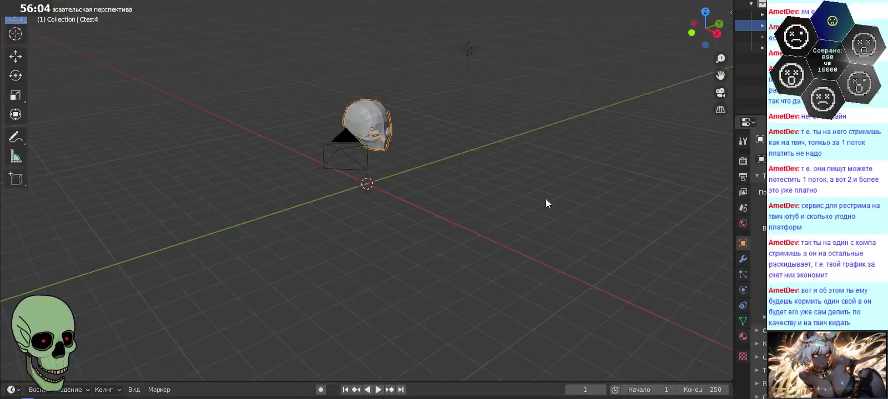
{"action": "mouse_move", "coordinate": [377, 183]}
{"action": "middle_mouse_down"}
{"action": "mouse_move", "coordinate": [435, 182]}
{"action": "mouse_move", "coordinate": [489, 198]}
{"action": "middle_mouse_up"}
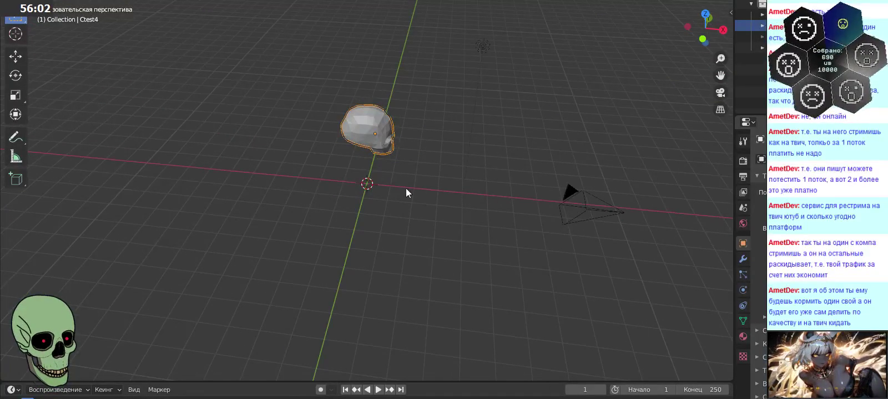
{"action": "mouse_move", "coordinate": [364, 192]}
{"action": "middle_mouse_down"}
{"action": "mouse_move", "coordinate": [414, 218]}
{"action": "mouse_move", "coordinate": [412, 233]}
{"action": "mouse_move", "coordinate": [412, 217]}
{"action": "middle_mouse_up"}
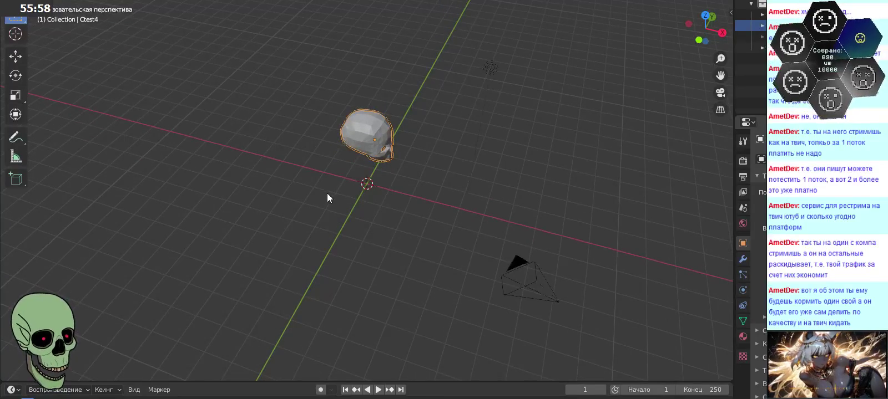